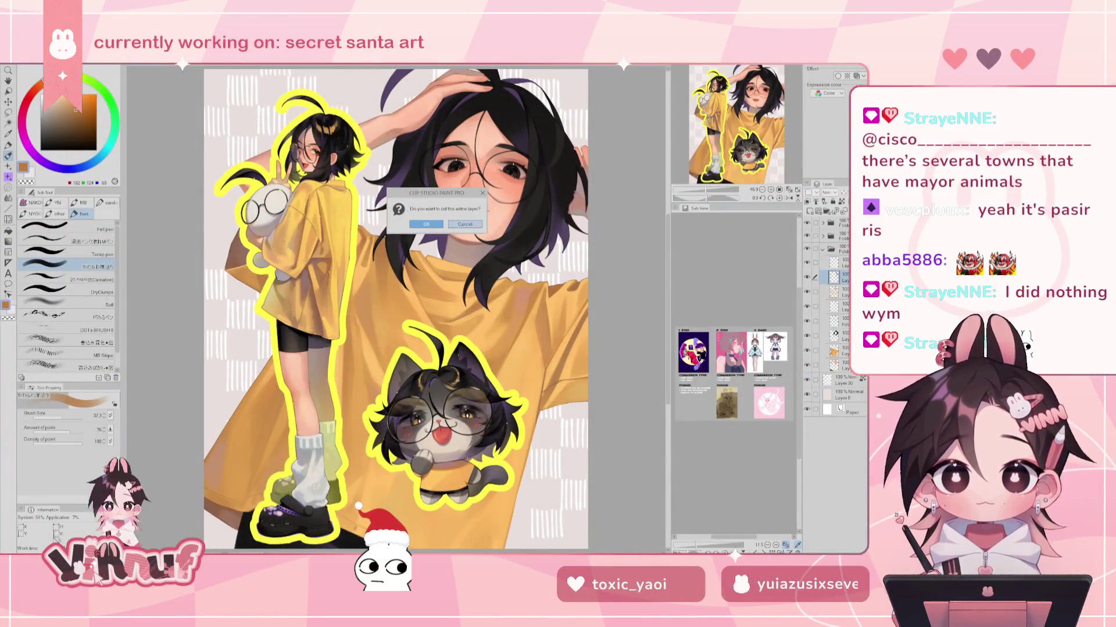
Cancel the cut-entire-layer prompt and zoom in to frame the girl's face and small chibi figure
{"action": "key", "text": "Return"}
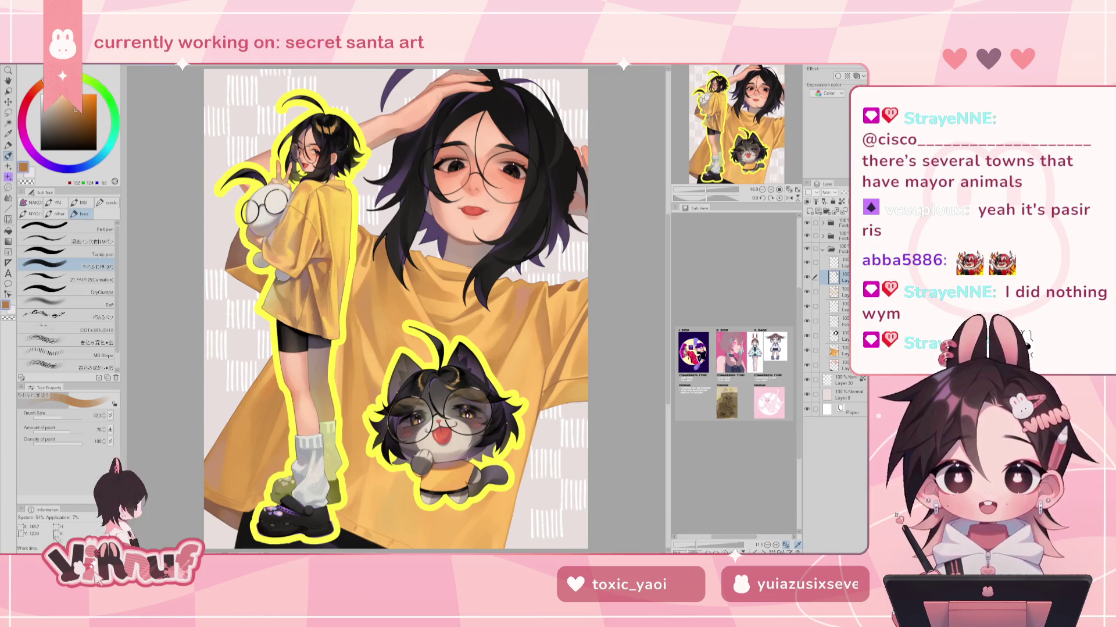
{"action": "key", "text": "ctrl+plus"}
{"action": "key", "text": "ctrl+minus"}
{"action": "key", "text": "ctrl+plus"}
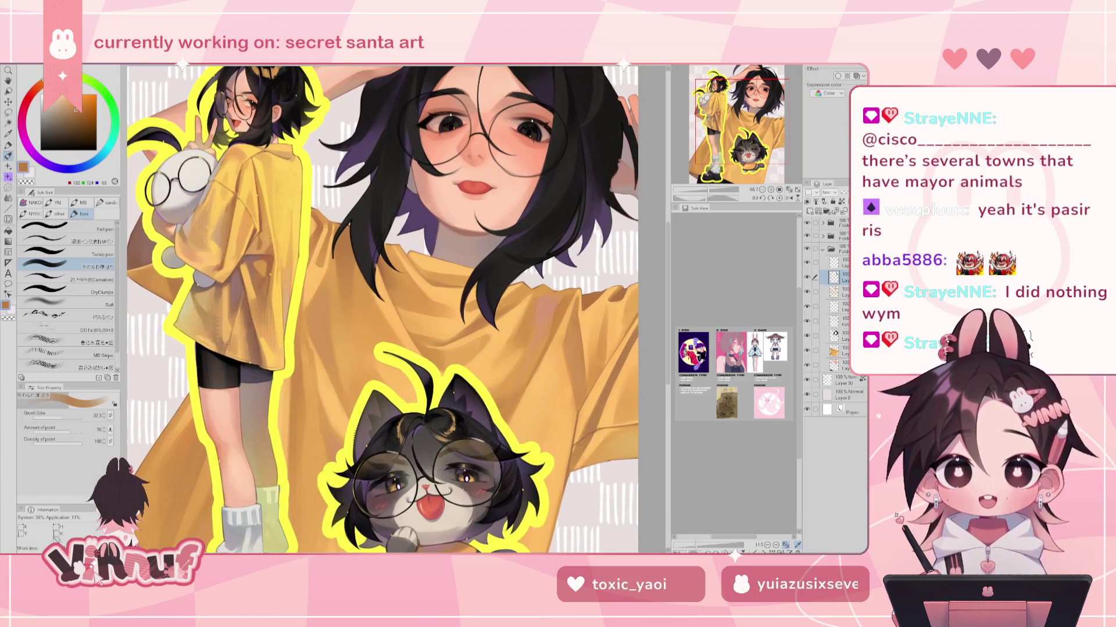
{"action": "key", "text": "ctrl+minus"}
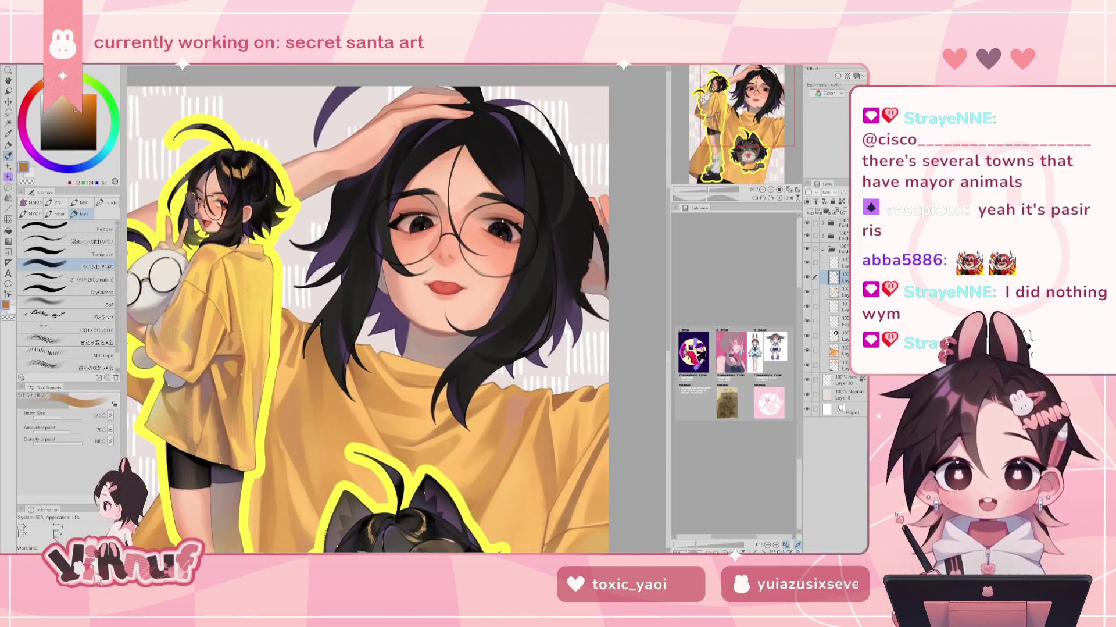
{"action": "mouse_move", "coordinate": [736, 118]}
{"action": "left_mouse_down"}
{"action": "mouse_move", "coordinate": [718, 138]}
{"action": "mouse_move", "coordinate": [731, 119]}
{"action": "left_mouse_up"}
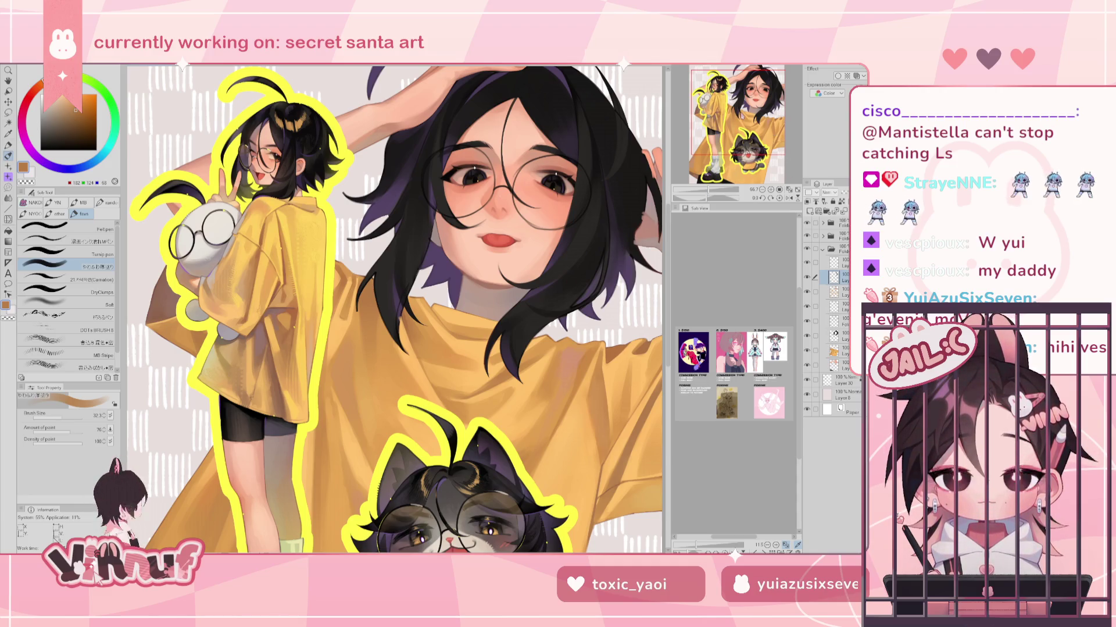
{"action": "left_click_drag", "start_coordinate": [740, 130], "coordinate": [736, 126]}
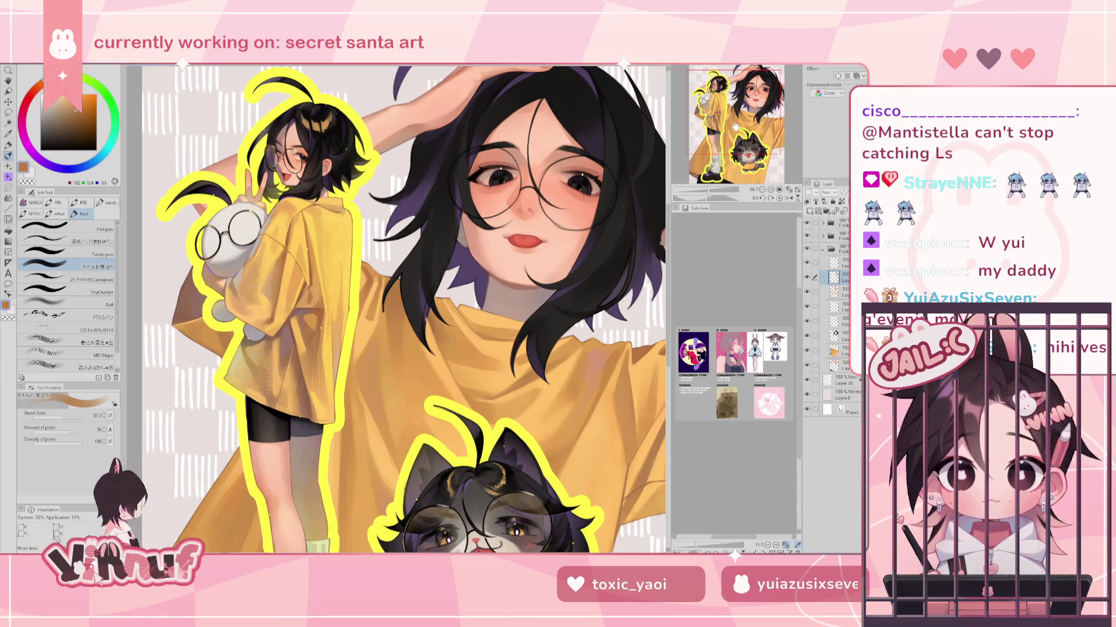
{"action": "left_click_drag", "start_coordinate": [712, 189], "coordinate": [708, 190]}
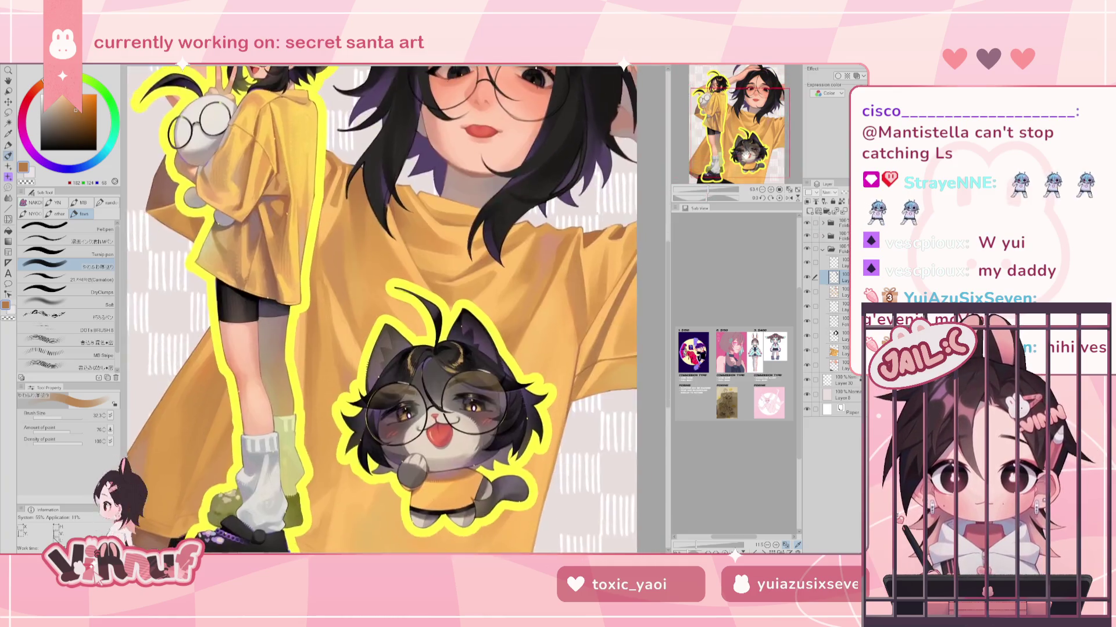
{"action": "left_click_drag", "start_coordinate": [738, 139], "coordinate": [750, 113]}
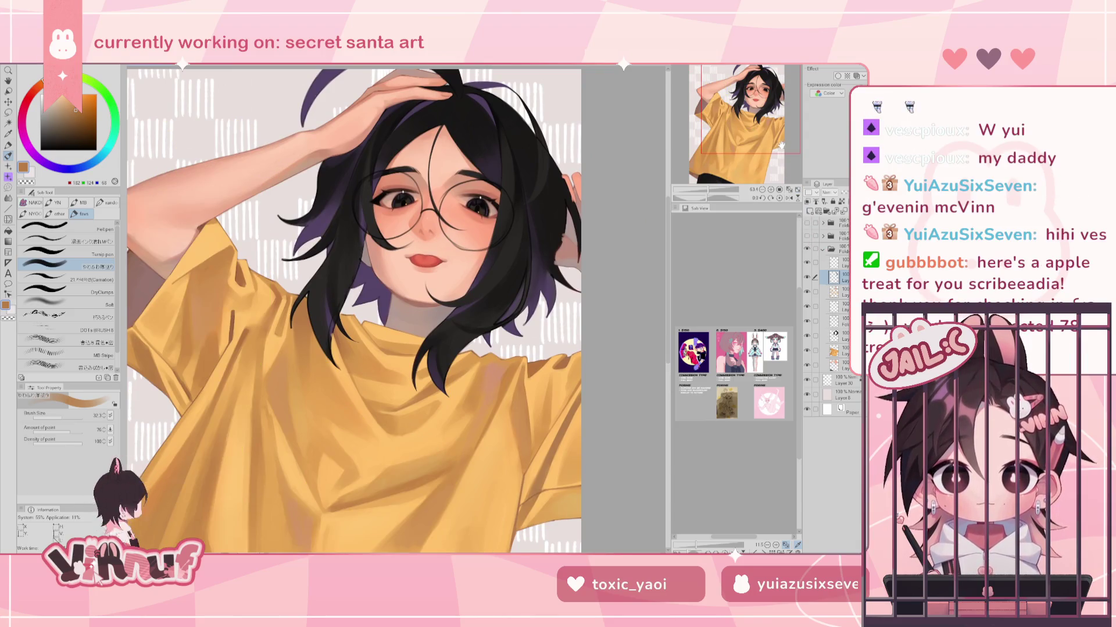
Cut away the whole glasses layer after briefly hiding and showing the hair strand layer
{"action": "left_click", "coordinate": [808, 277]}
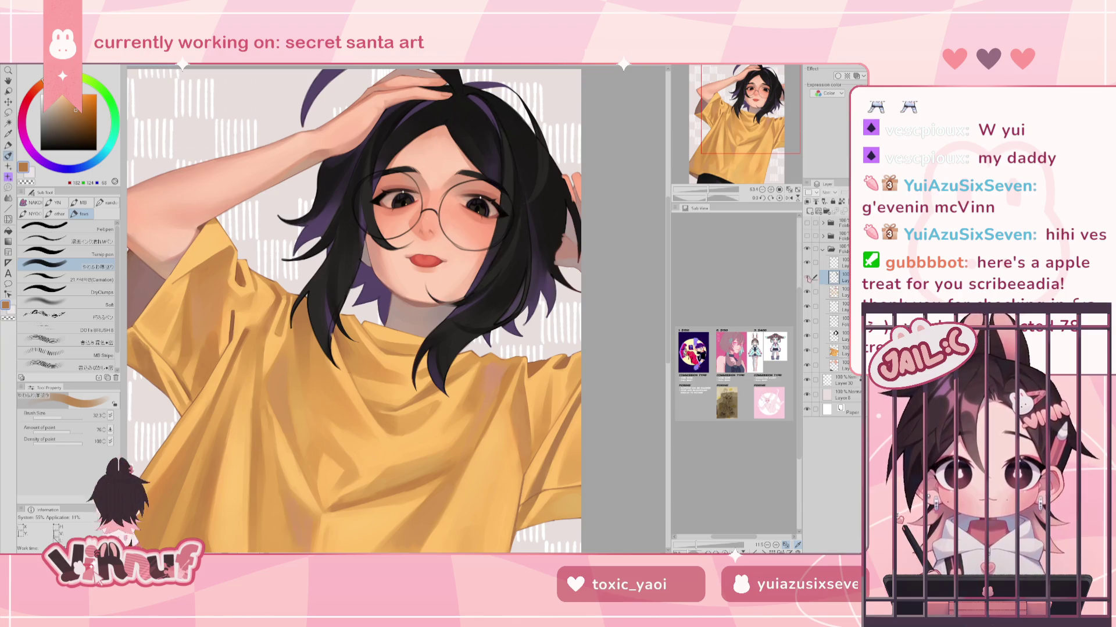
{"action": "left_click", "coordinate": [808, 277]}
{"action": "key", "text": "ctrl+x"}
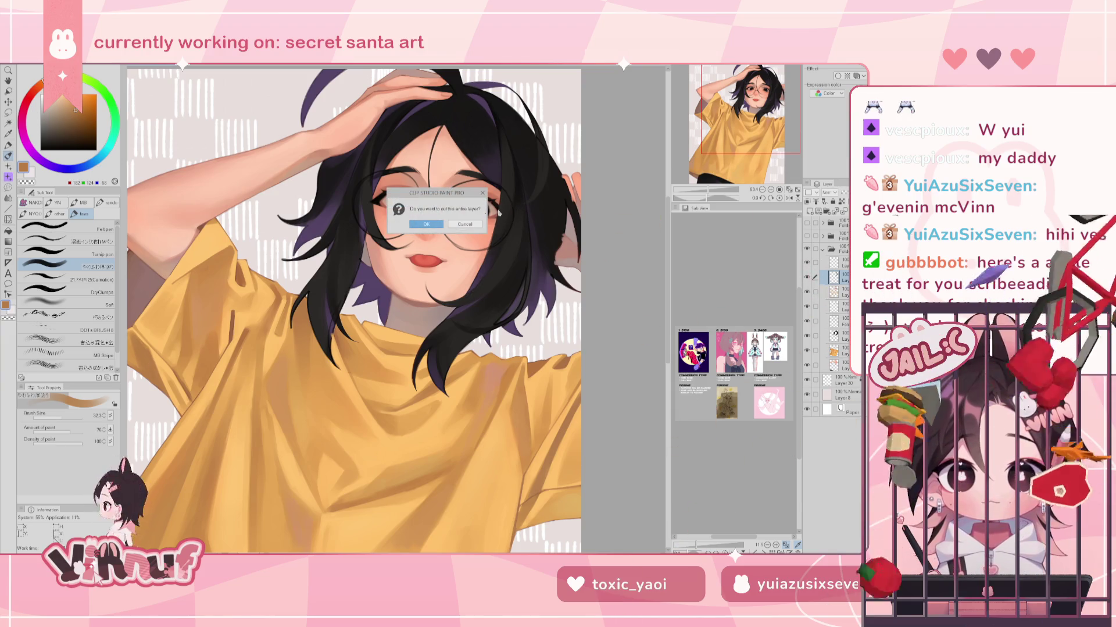
{"action": "key", "text": "Return"}
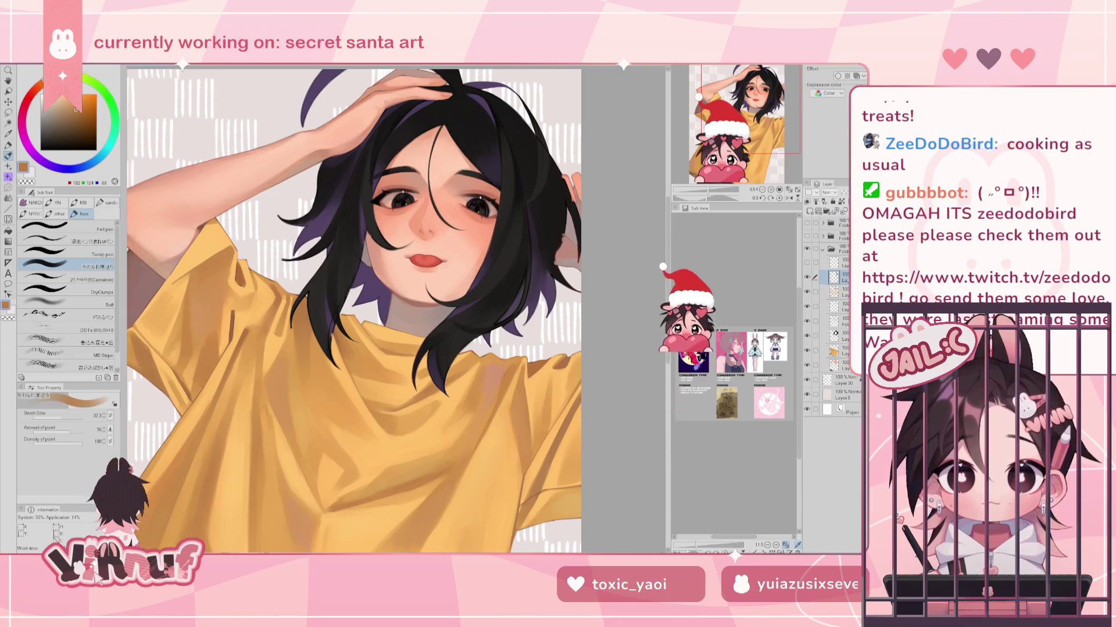
{"action": "scroll", "coordinate": [354, 310], "scroll_direction": "up", "scroll_amount": 2}
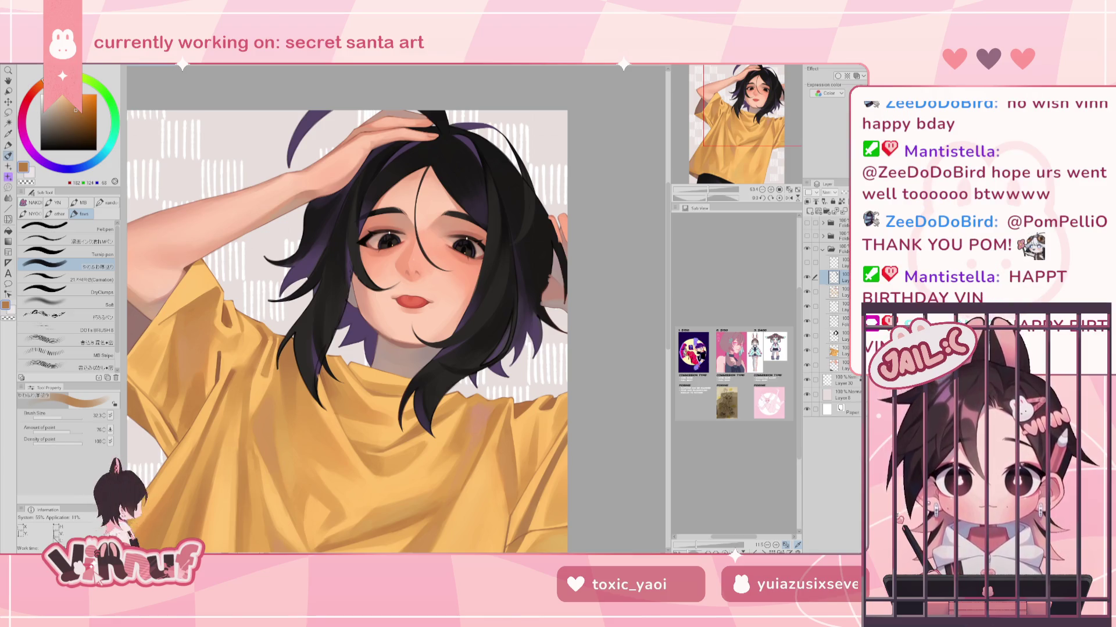
{"action": "key", "text": "ctrl+Tab"}
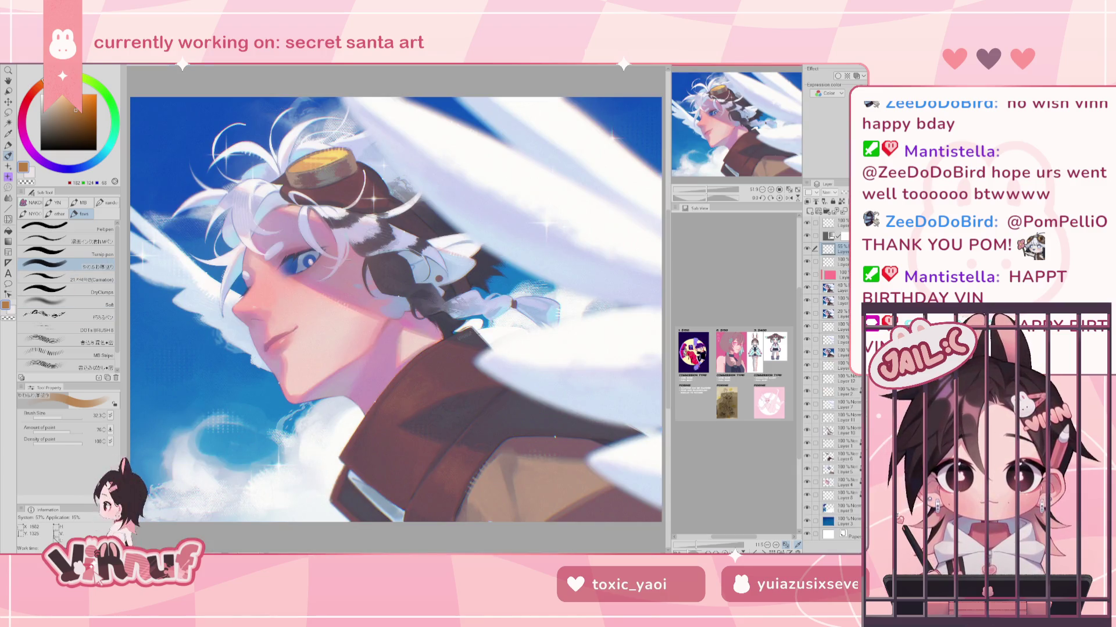
Zoom and pan the goggles artwork to bring its right and bottom edges into view
{"action": "left_click_drag", "start_coordinate": [749, 100], "coordinate": [771, 99]}
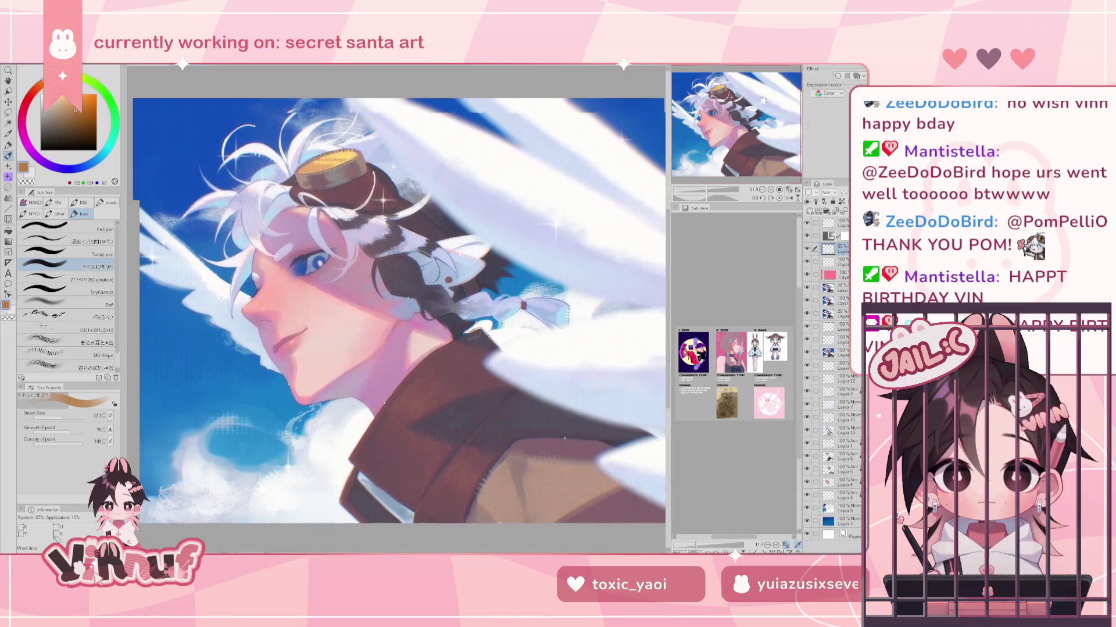
{"action": "scroll", "coordinate": [225, 406], "scroll_direction": "up", "scroll_amount": 1}
{"action": "scroll", "coordinate": [225, 405], "scroll_direction": "up", "scroll_amount": 1}
{"action": "scroll", "coordinate": [225, 405], "scroll_direction": "up", "scroll_amount": 2}
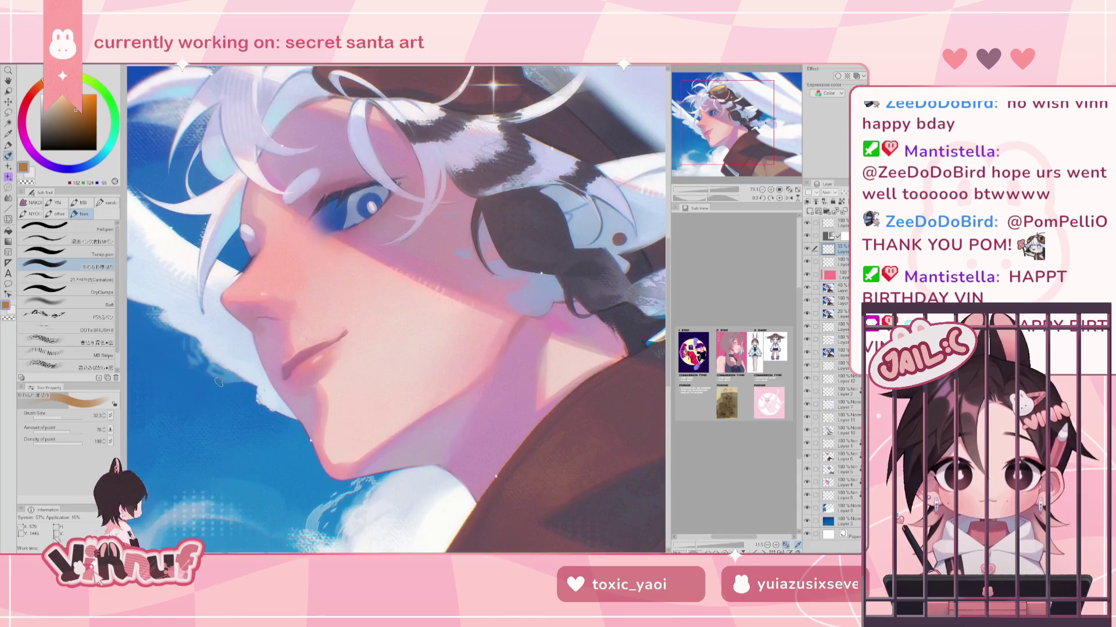
{"action": "scroll", "coordinate": [225, 405], "scroll_direction": "up", "scroll_amount": 1}
{"action": "scroll", "coordinate": [225, 405], "scroll_direction": "down", "scroll_amount": 1}
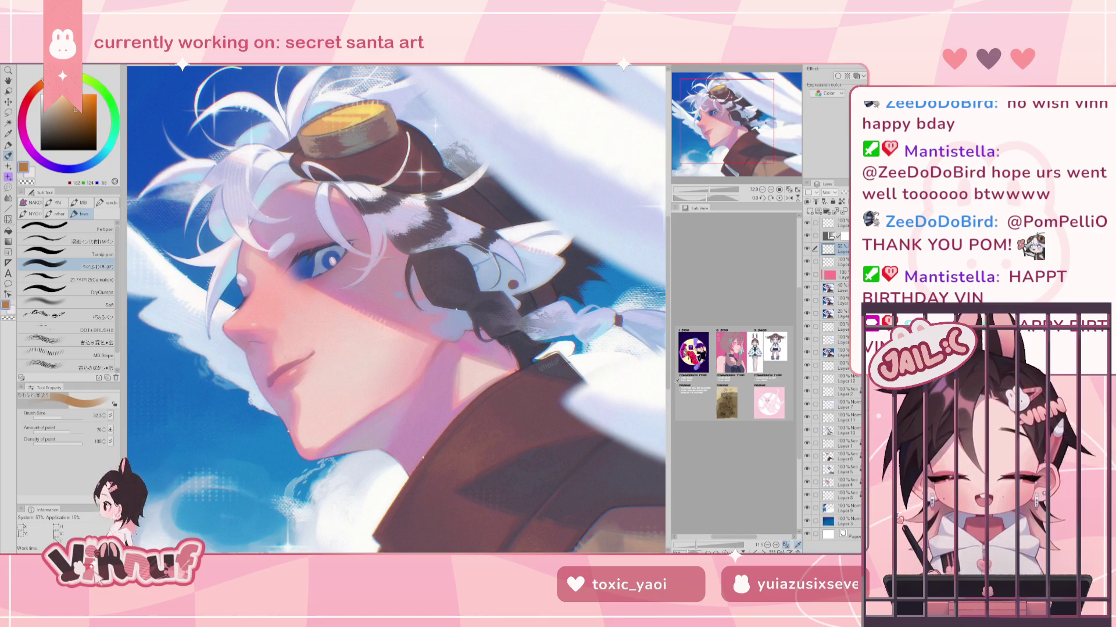
{"action": "scroll", "coordinate": [528, 413], "scroll_direction": "down", "scroll_amount": 1}
Hide the blurred white overlay and clouds layers, leaving blue sky with sparkles
{"action": "left_click_drag", "start_coordinate": [756, 120], "coordinate": [759, 142]}
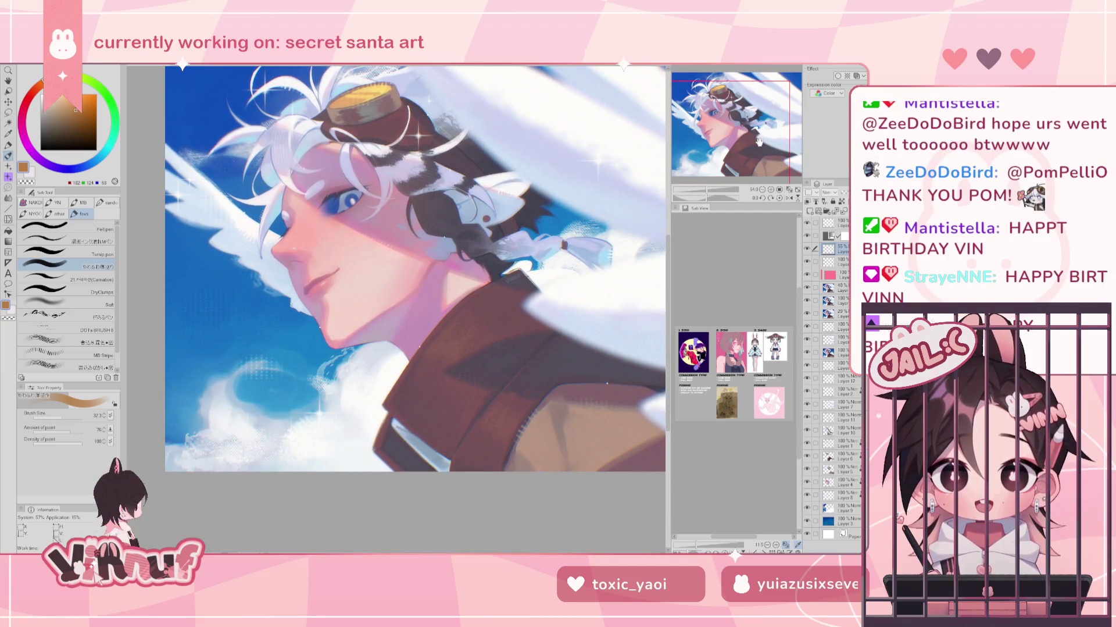
{"action": "mouse_move", "coordinate": [759, 141]}
{"action": "left_mouse_down"}
{"action": "mouse_move", "coordinate": [779, 119]}
{"action": "mouse_move", "coordinate": [768, 125]}
{"action": "left_mouse_up"}
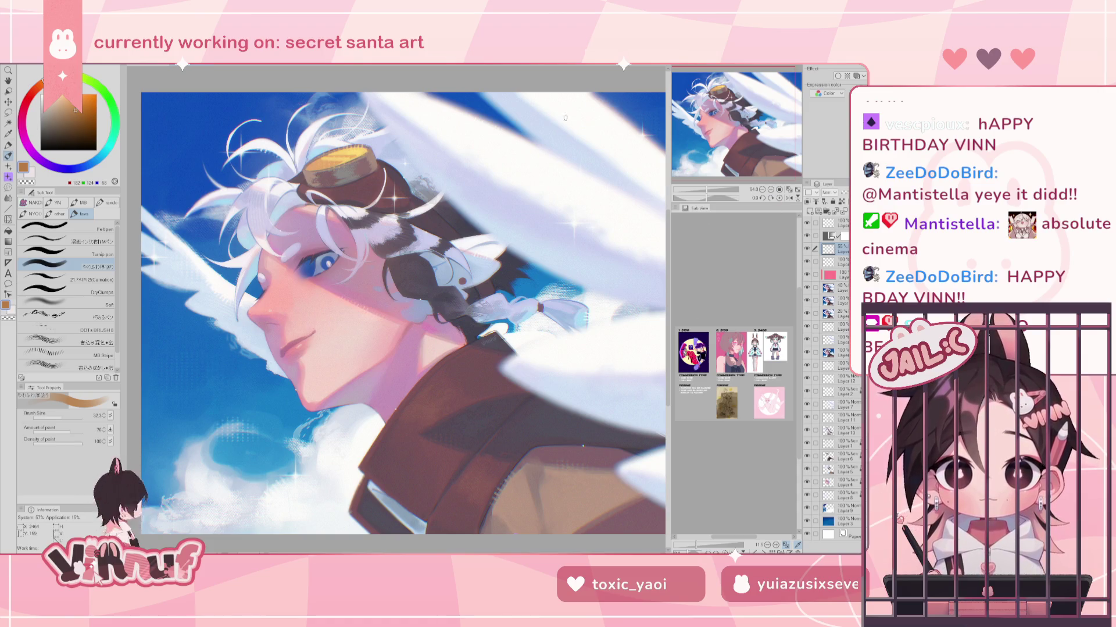
{"action": "left_click_drag", "start_coordinate": [769, 129], "coordinate": [756, 134]}
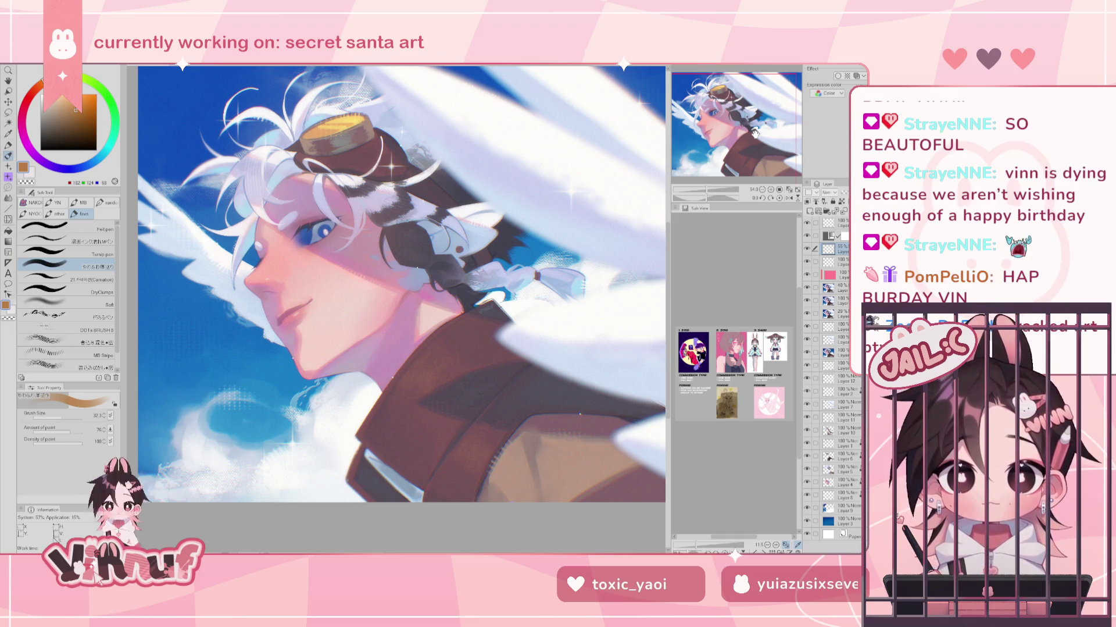
{"action": "mouse_move", "coordinate": [755, 133]}
{"action": "left_mouse_down"}
{"action": "mouse_move", "coordinate": [770, 127]}
{"action": "mouse_move", "coordinate": [736, 140]}
{"action": "left_mouse_up"}
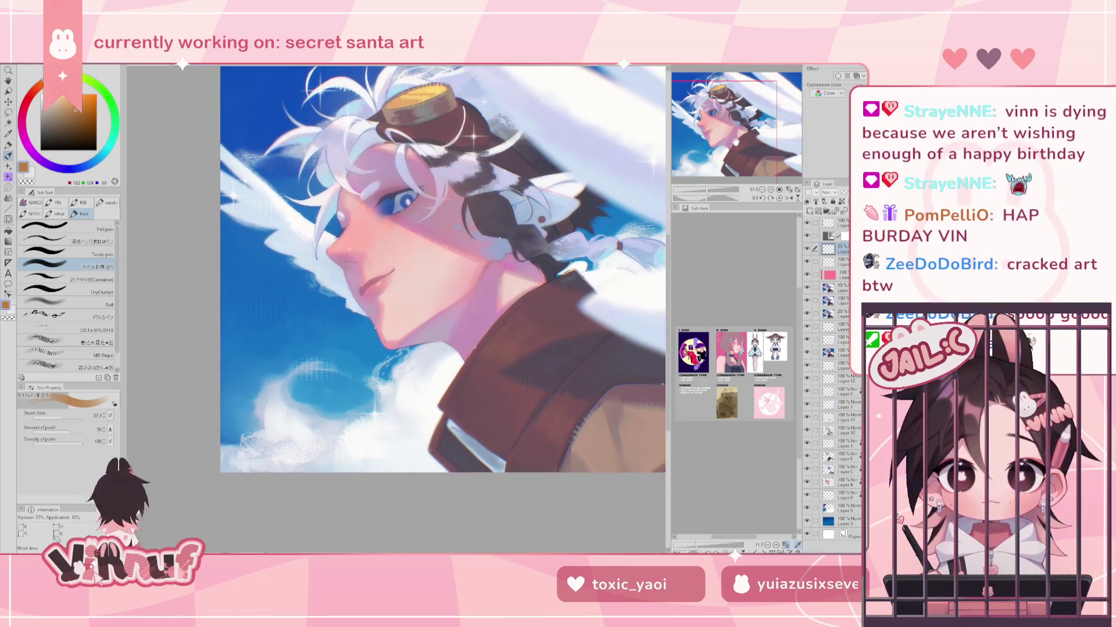
{"action": "scroll", "coordinate": [736, 140], "scroll_direction": "up", "scroll_amount": 3}
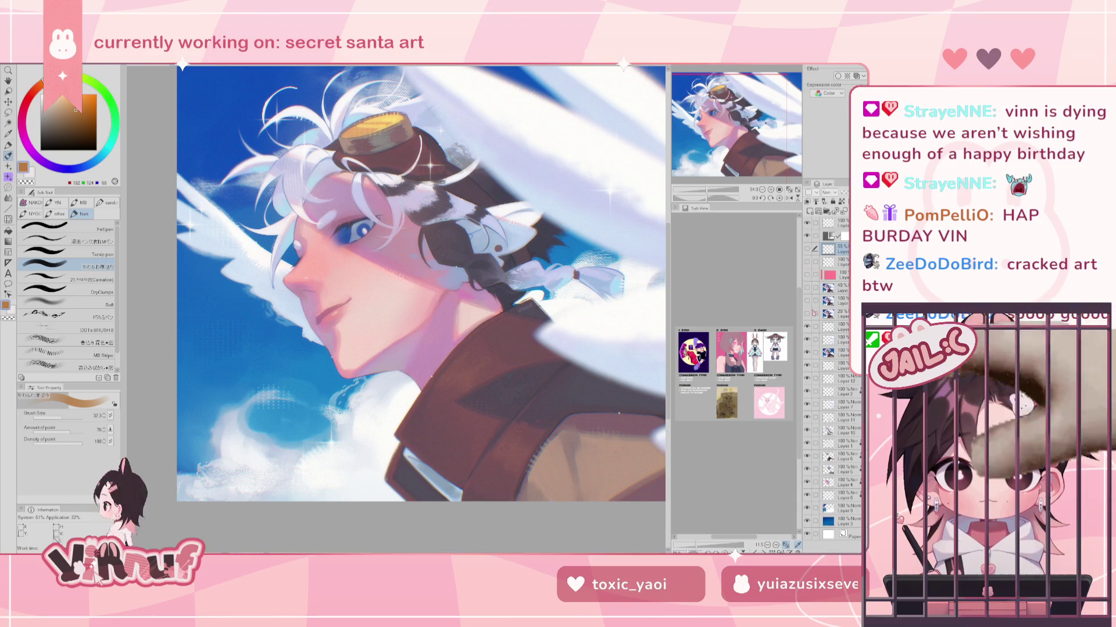
{"action": "left_click", "coordinate": [807, 339]}
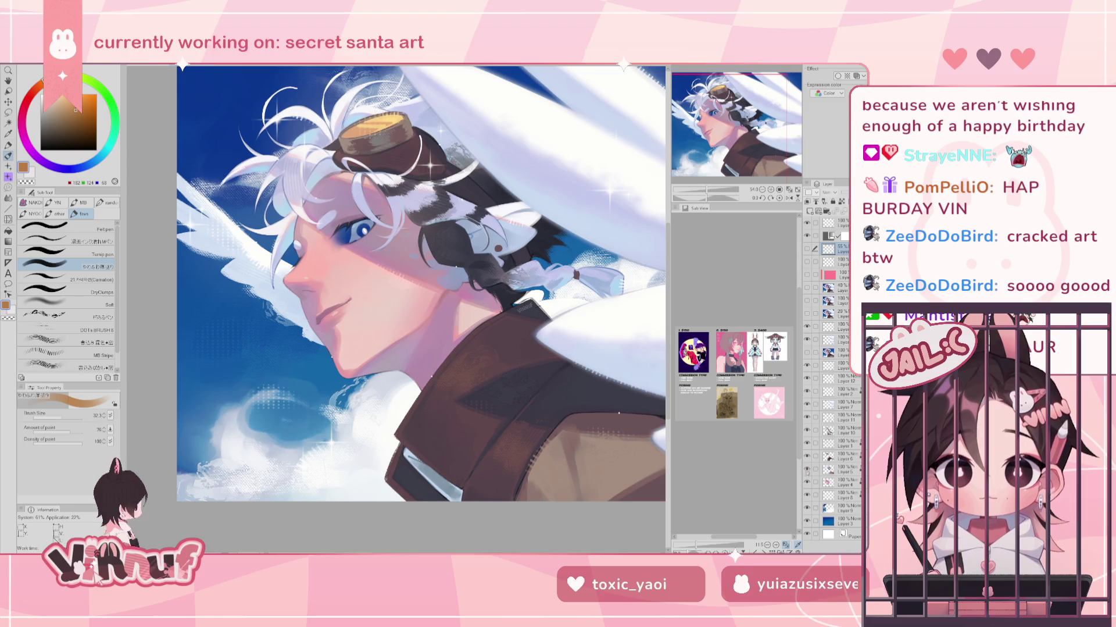
{"action": "left_click", "coordinate": [807, 287]}
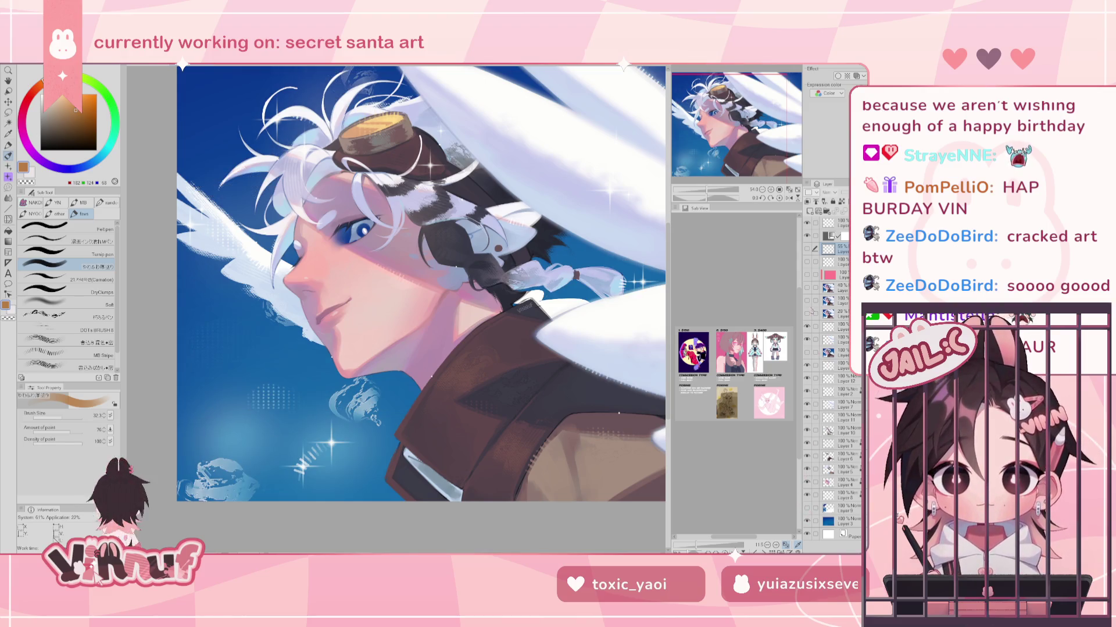
{"action": "scroll", "coordinate": [656, 278], "scroll_direction": "down", "scroll_amount": 2}
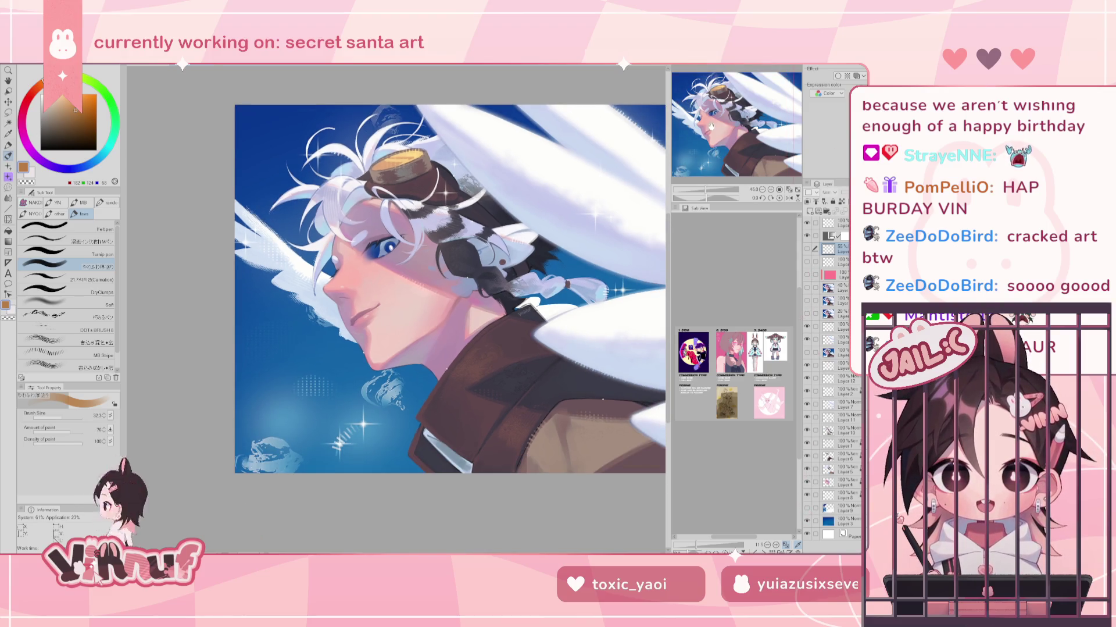
{"action": "scroll", "coordinate": [656, 278], "scroll_direction": "up", "scroll_amount": 1}
{"action": "left_click", "coordinate": [807, 326]}
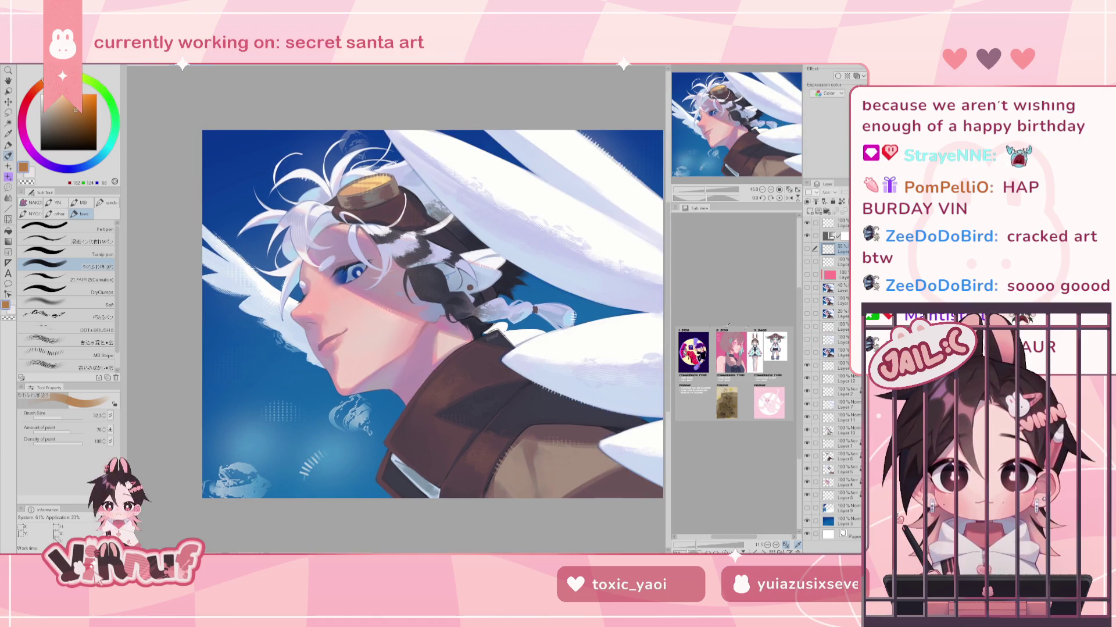
{"action": "left_click", "coordinate": [807, 495]}
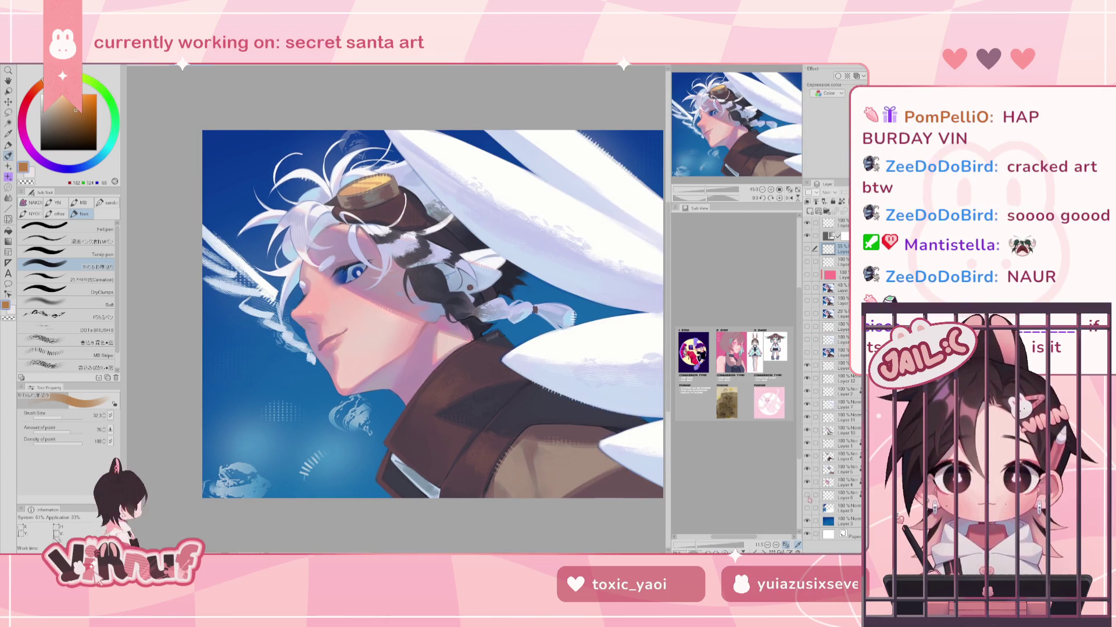
{"action": "left_click", "coordinate": [807, 495]}
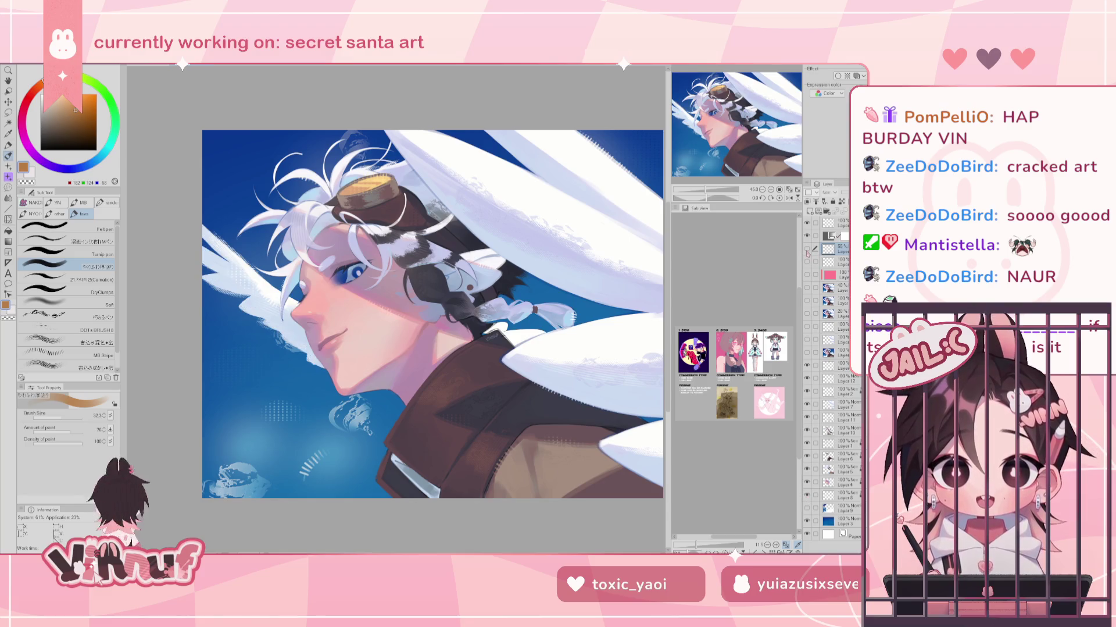
{"action": "left_click_drag", "start_coordinate": [808, 249], "coordinate": [807, 352]}
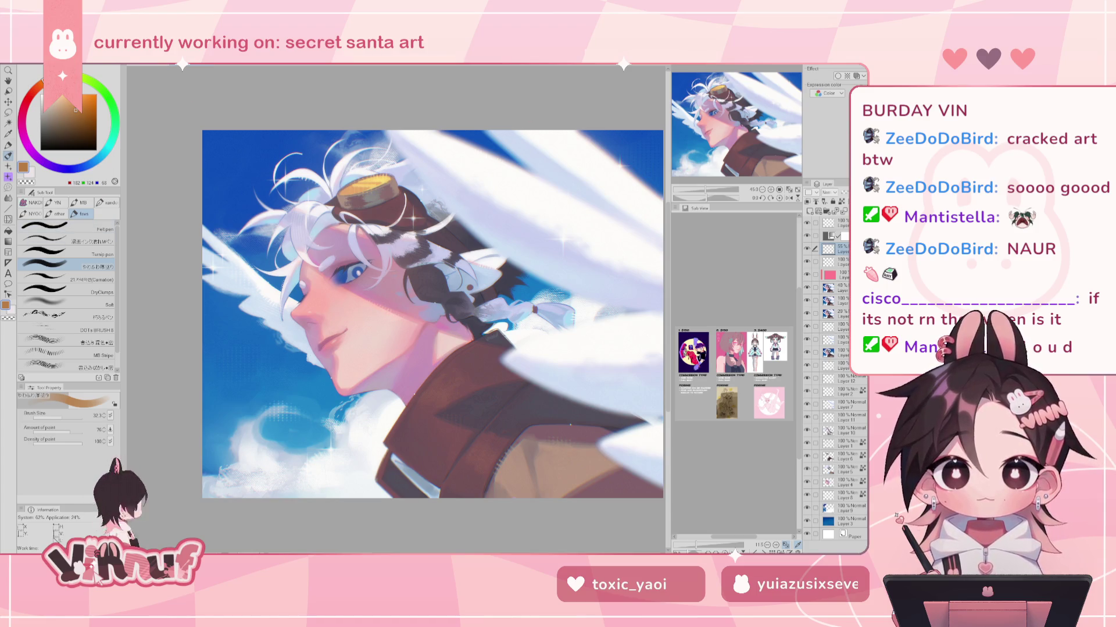
{"action": "mouse_move", "coordinate": [735, 117]}
{"action": "left_mouse_down"}
{"action": "mouse_move", "coordinate": [710, 120]}
{"action": "mouse_move", "coordinate": [462, 263]}
{"action": "left_mouse_up"}
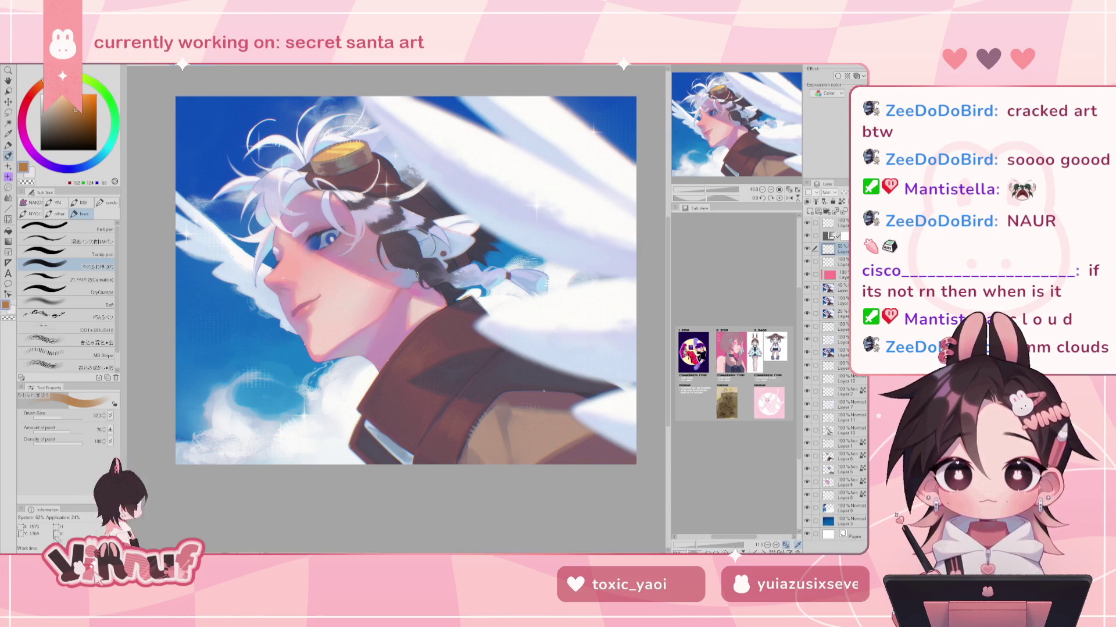
Zoom out and back in on the goggles painting, then close it to raise the save prompt
{"action": "key", "text": "ctrl+minus"}
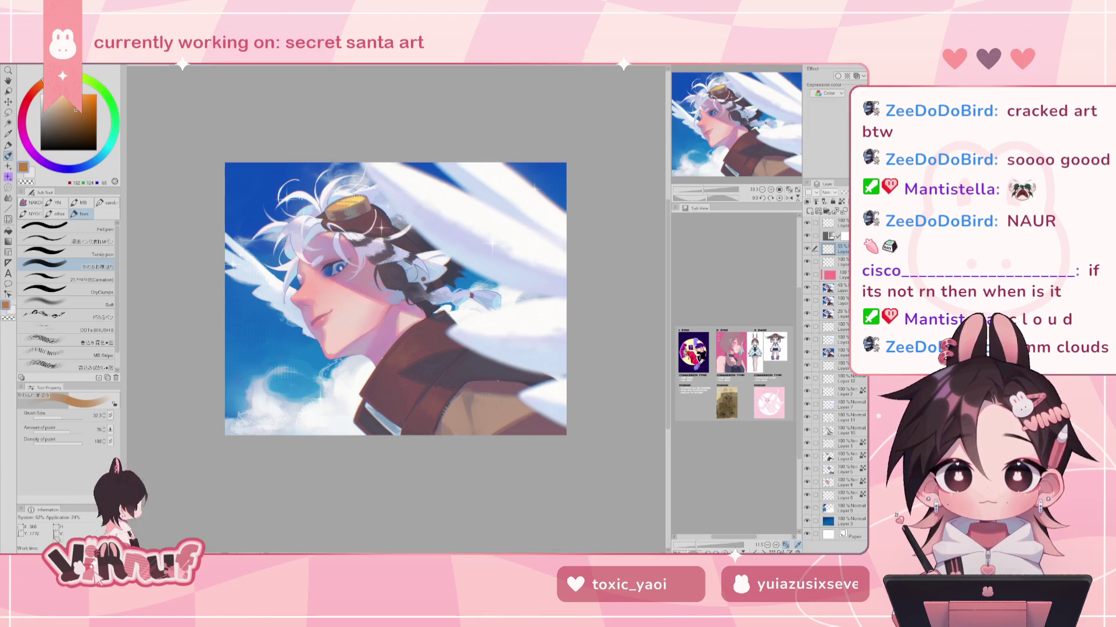
{"action": "scroll", "coordinate": [389, 335], "scroll_direction": "up", "scroll_amount": 2}
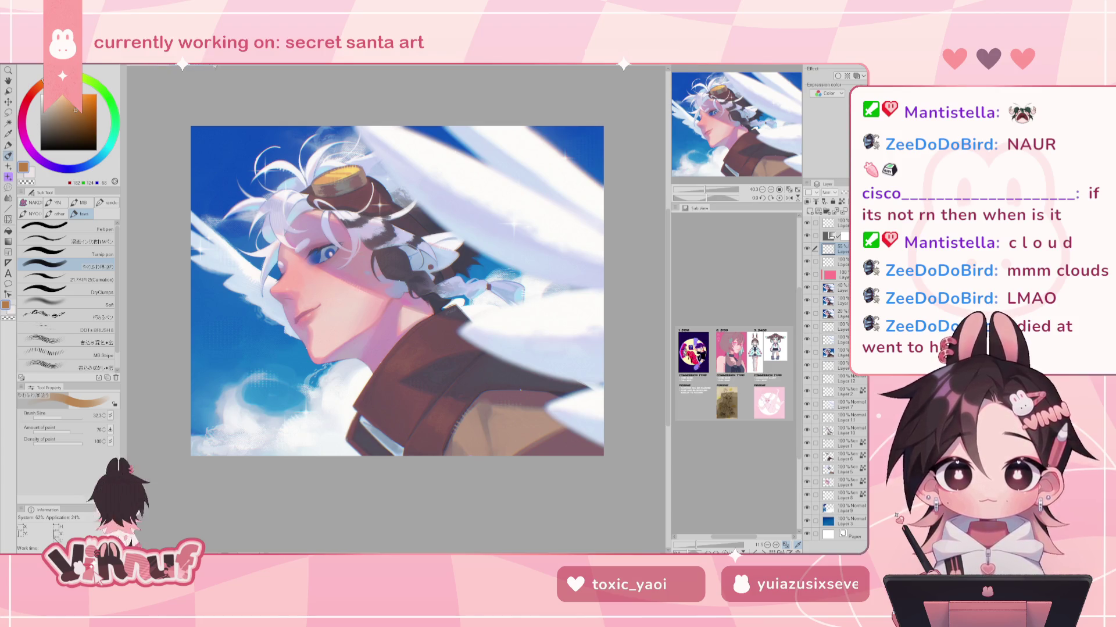
{"action": "key", "text": "ctrl+w"}
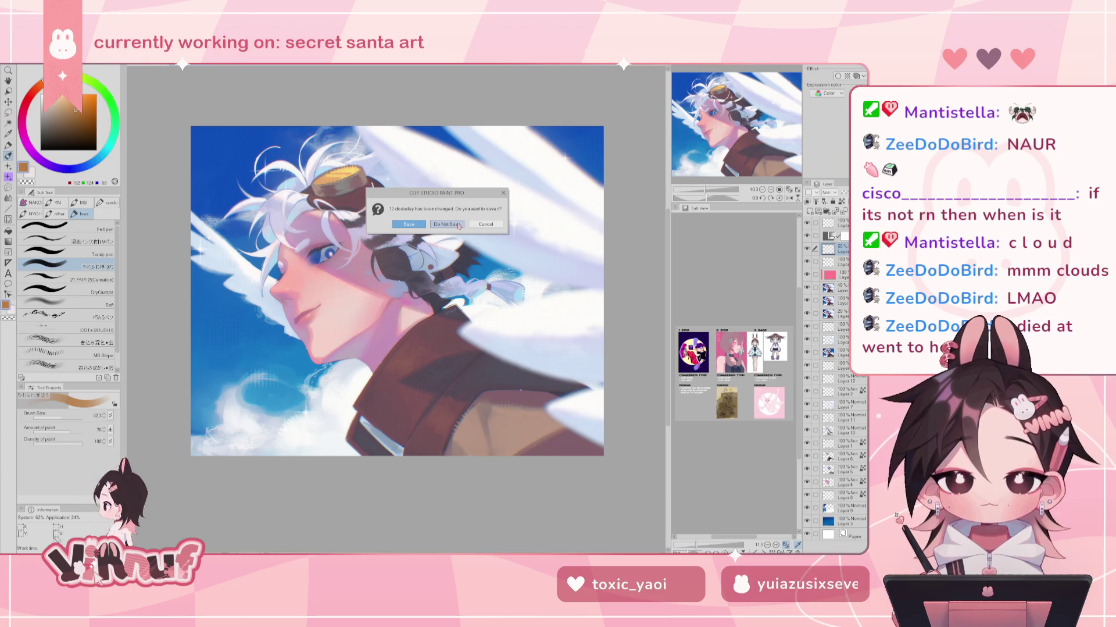
Discard the sky portrait's changes and bring up the green-haired gothic illustration
{"action": "left_click", "coordinate": [458, 224]}
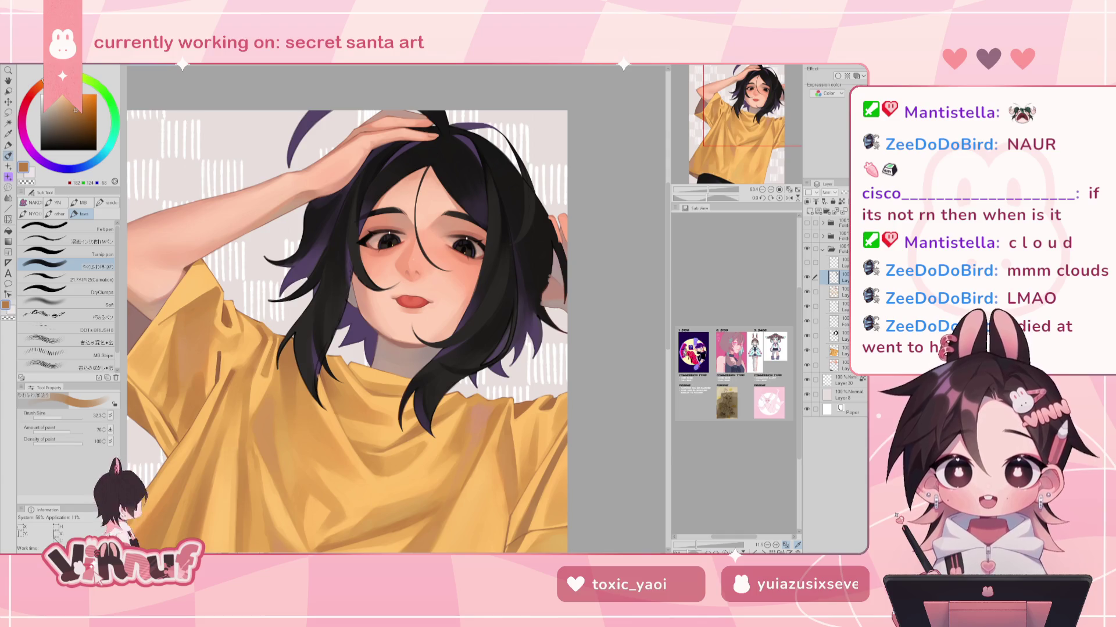
{"action": "key", "text": "ctrl+w"}
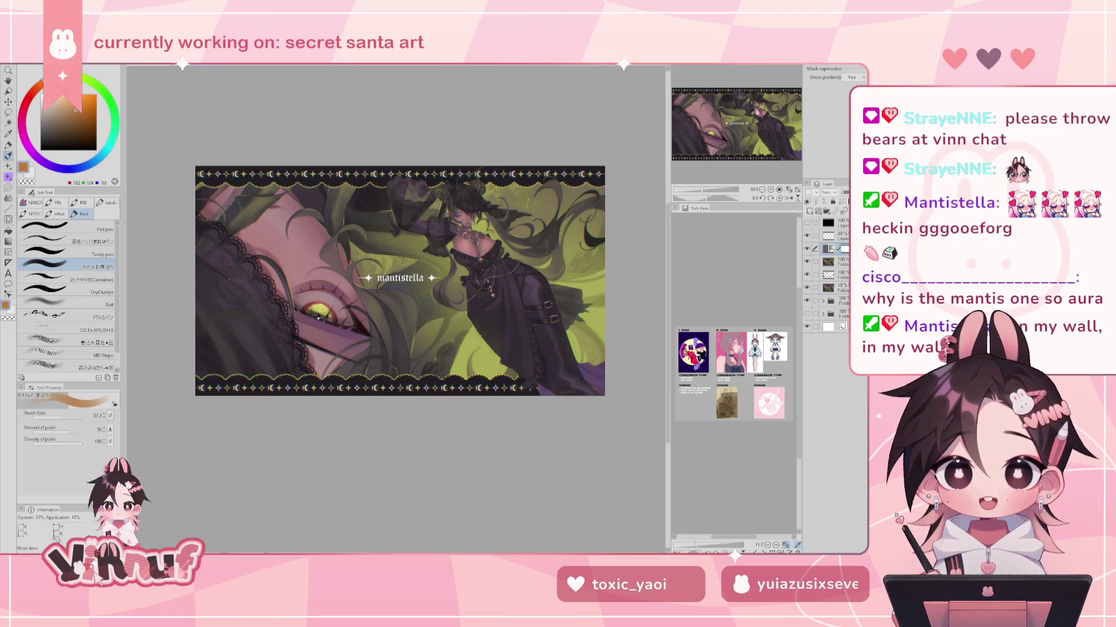
{"action": "left_click_drag", "start_coordinate": [319, 318], "coordinate": [287, 330]}
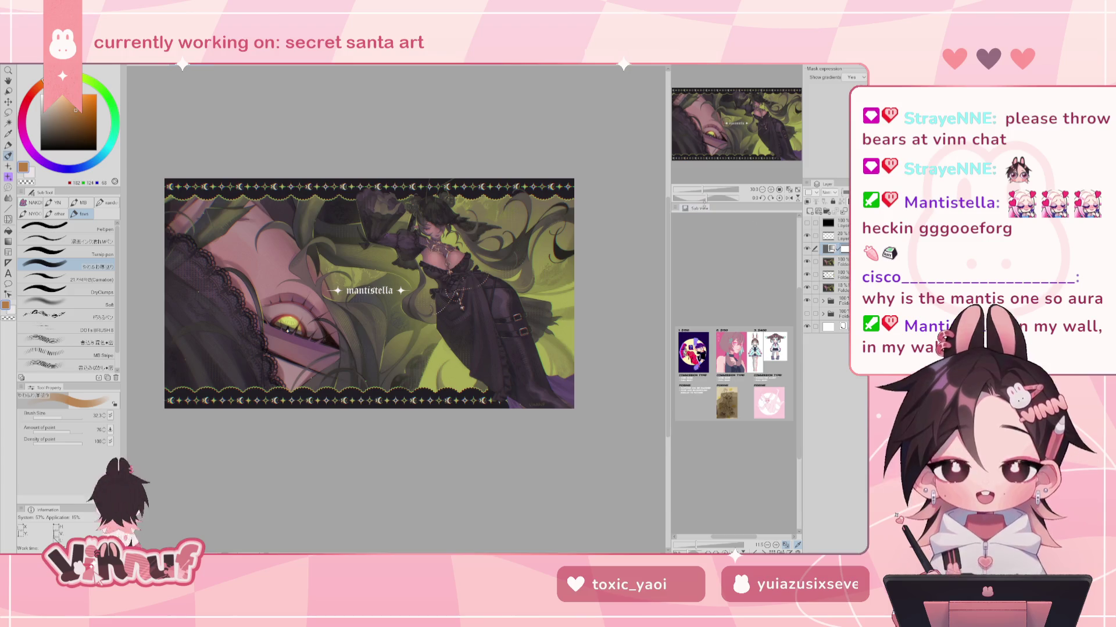
{"action": "left_click_drag", "start_coordinate": [708, 200], "coordinate": [759, 207]}
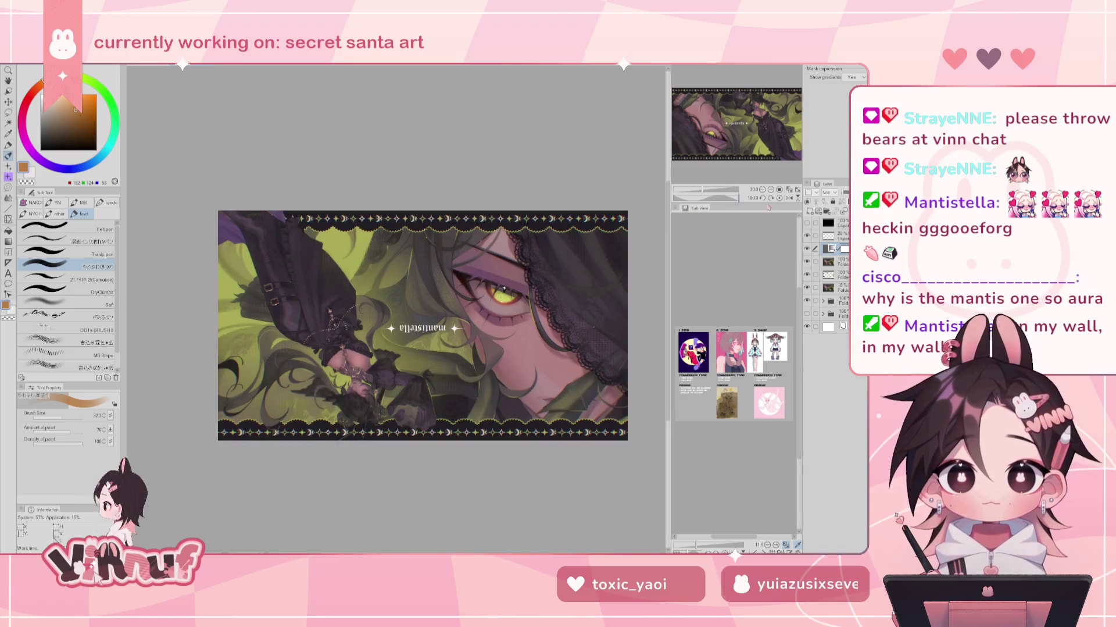
{"action": "mouse_move", "coordinate": [730, 141]}
{"action": "left_mouse_down"}
{"action": "mouse_move", "coordinate": [740, 144]}
{"action": "mouse_move", "coordinate": [708, 137]}
{"action": "mouse_move", "coordinate": [735, 122]}
{"action": "left_mouse_up"}
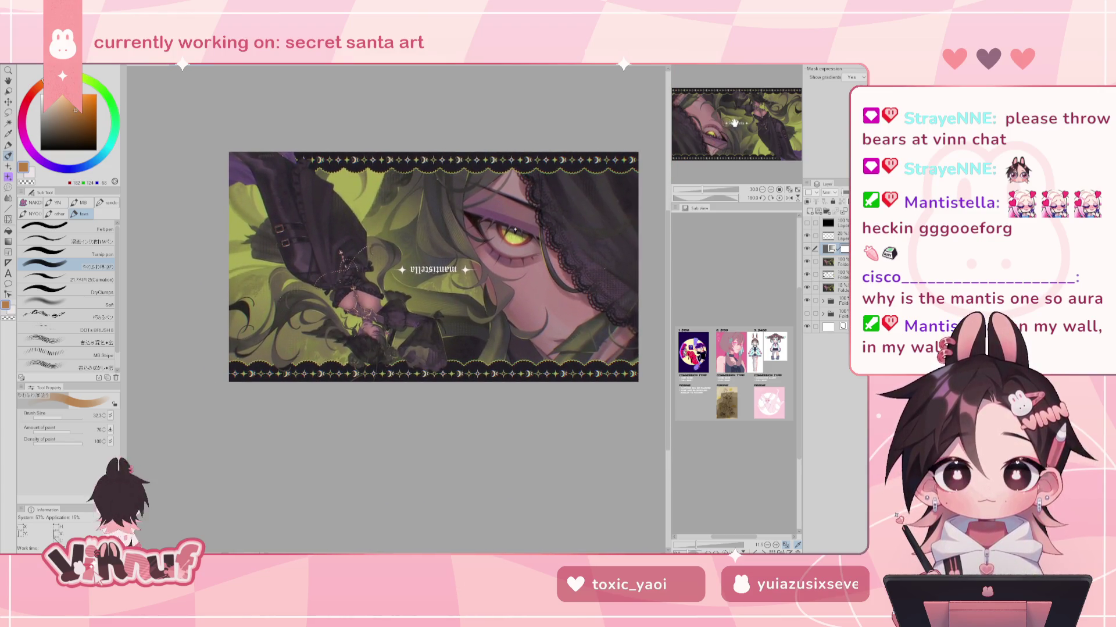
{"action": "scroll", "coordinate": [540, 239], "scroll_direction": "up", "scroll_amount": 1}
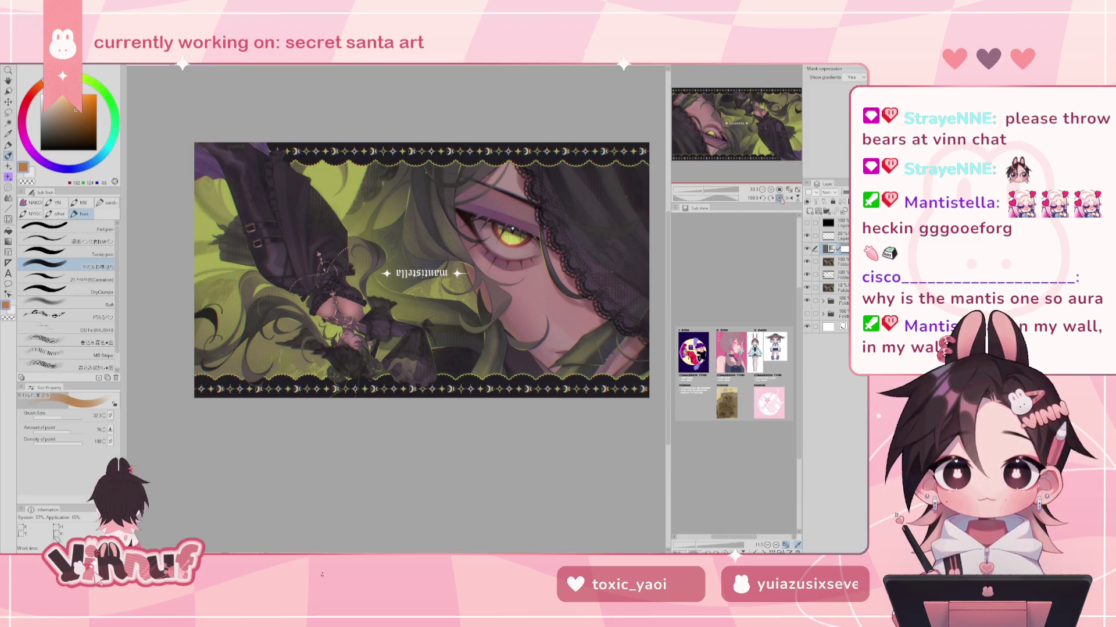
{"action": "left_click", "coordinate": [780, 199]}
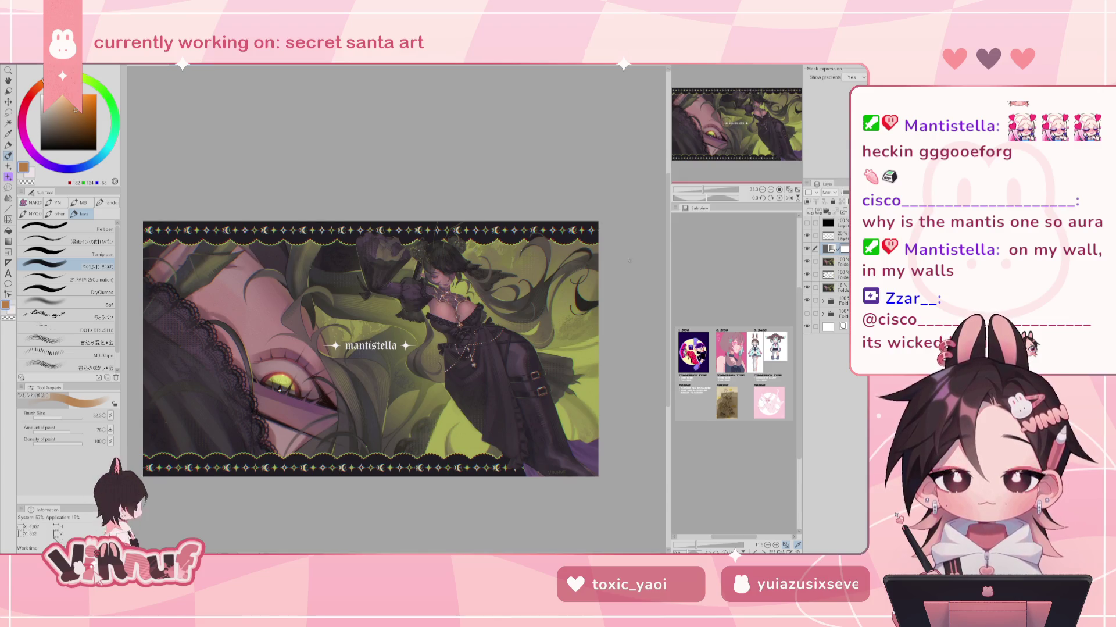
{"action": "scroll", "coordinate": [386, 352], "scroll_direction": "up", "scroll_amount": 2}
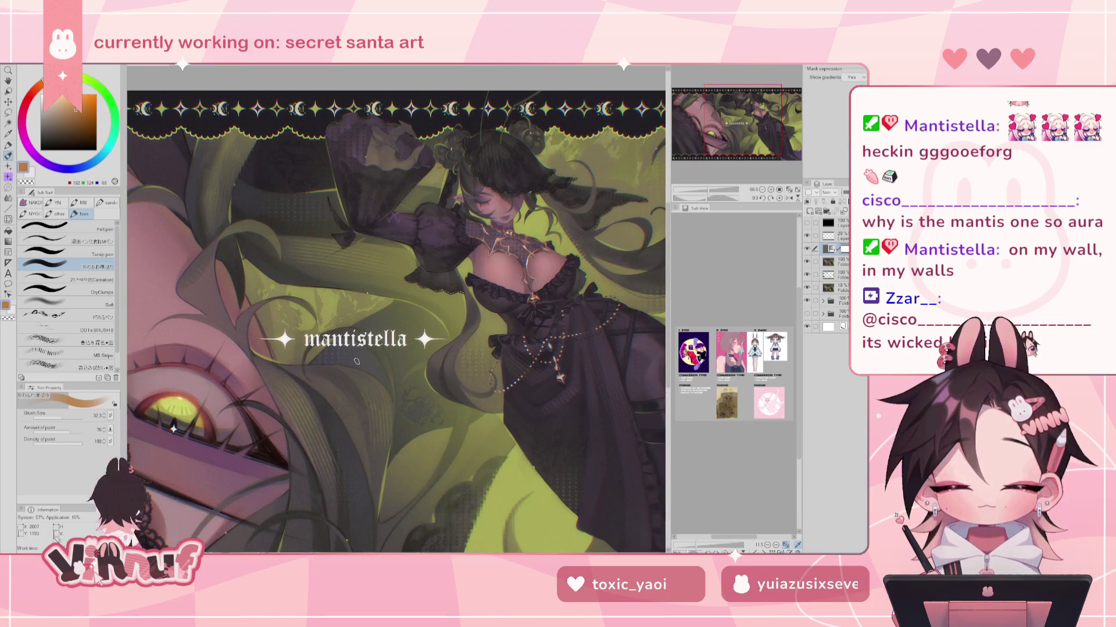
Zoom in on the lettering, toggle the grayscale check layer, and collapse the open layer folder
{"action": "scroll", "coordinate": [332, 366], "scroll_direction": "up", "scroll_amount": 1}
{"action": "scroll", "coordinate": [332, 367], "scroll_direction": "up", "scroll_amount": 2}
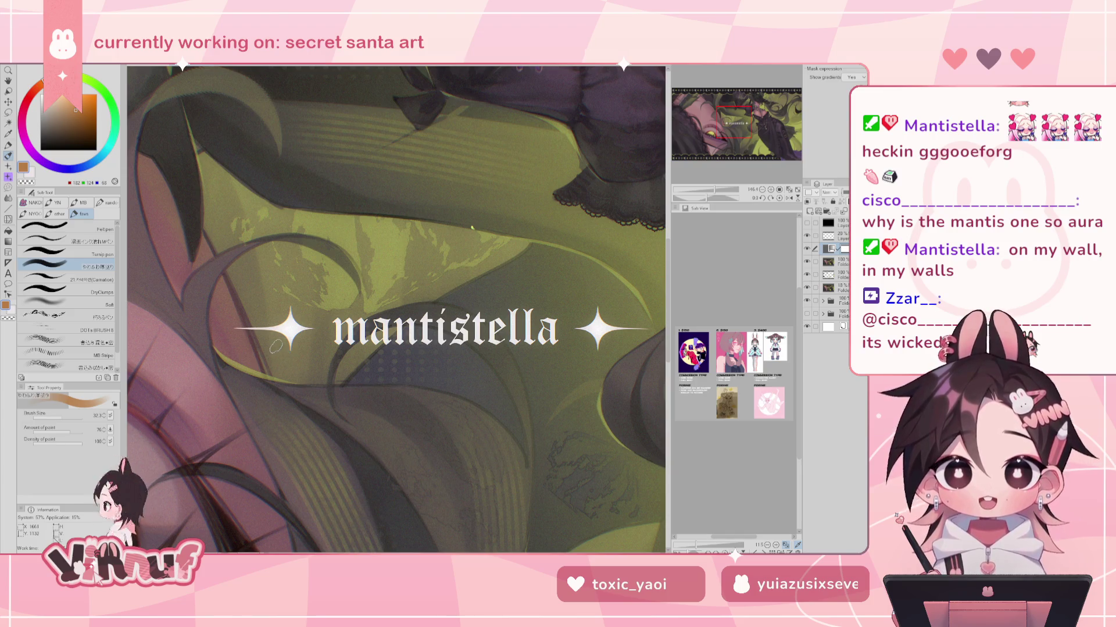
{"action": "scroll", "coordinate": [257, 320], "scroll_direction": "up", "scroll_amount": 1}
{"action": "scroll", "coordinate": [258, 320], "scroll_direction": "up", "scroll_amount": 1}
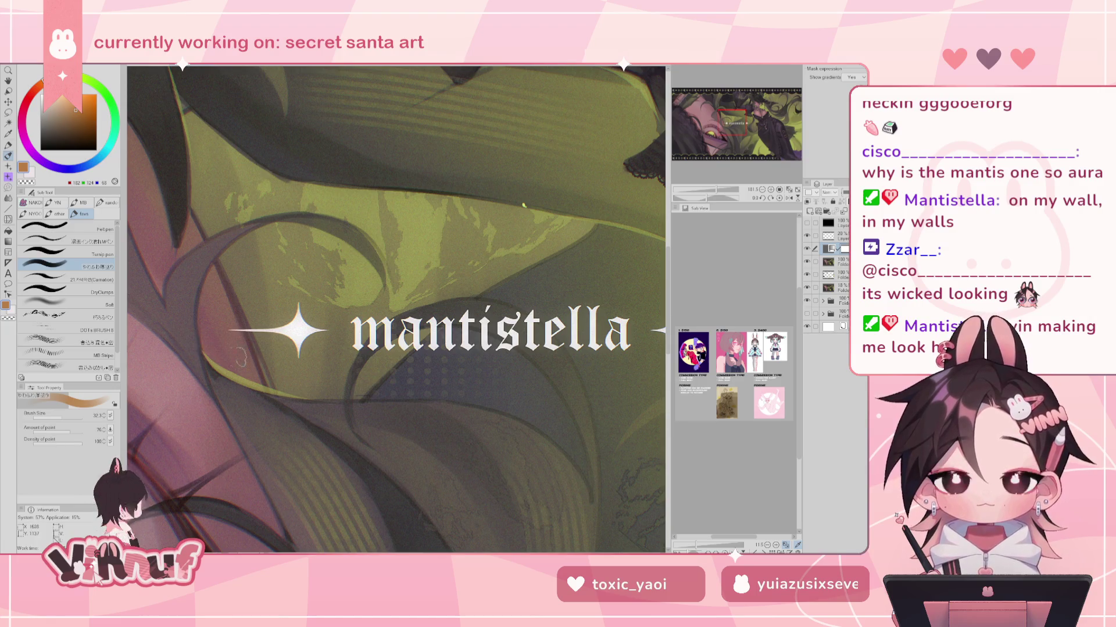
{"action": "scroll", "coordinate": [329, 333], "scroll_direction": "down", "scroll_amount": 4}
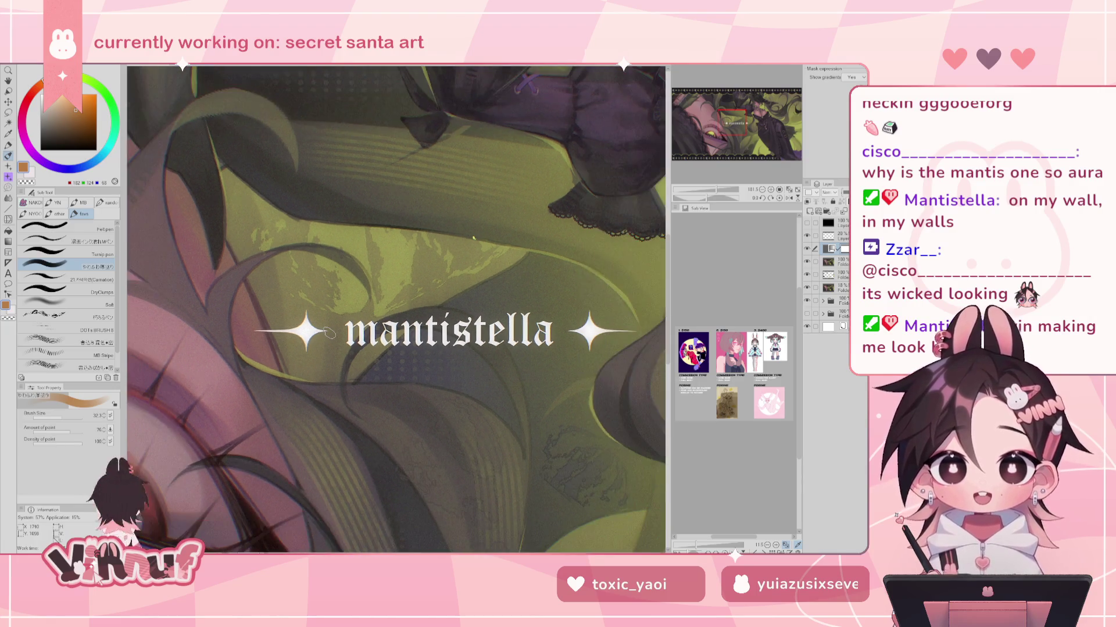
{"action": "scroll", "coordinate": [328, 333], "scroll_direction": "up", "scroll_amount": 2}
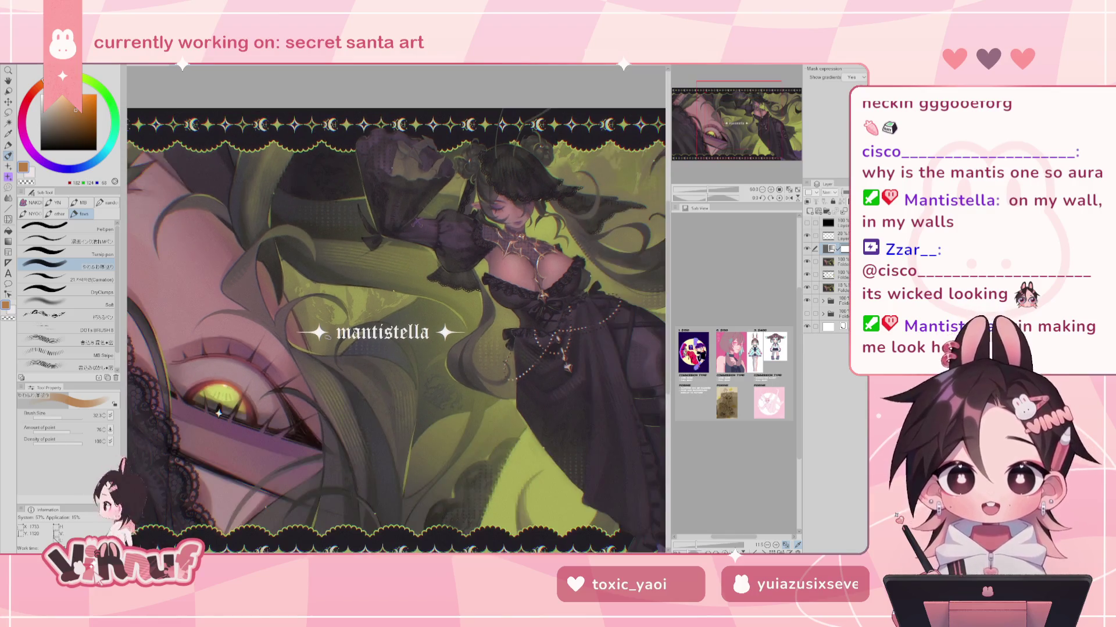
{"action": "scroll", "coordinate": [304, 346], "scroll_direction": "up", "scroll_amount": 2}
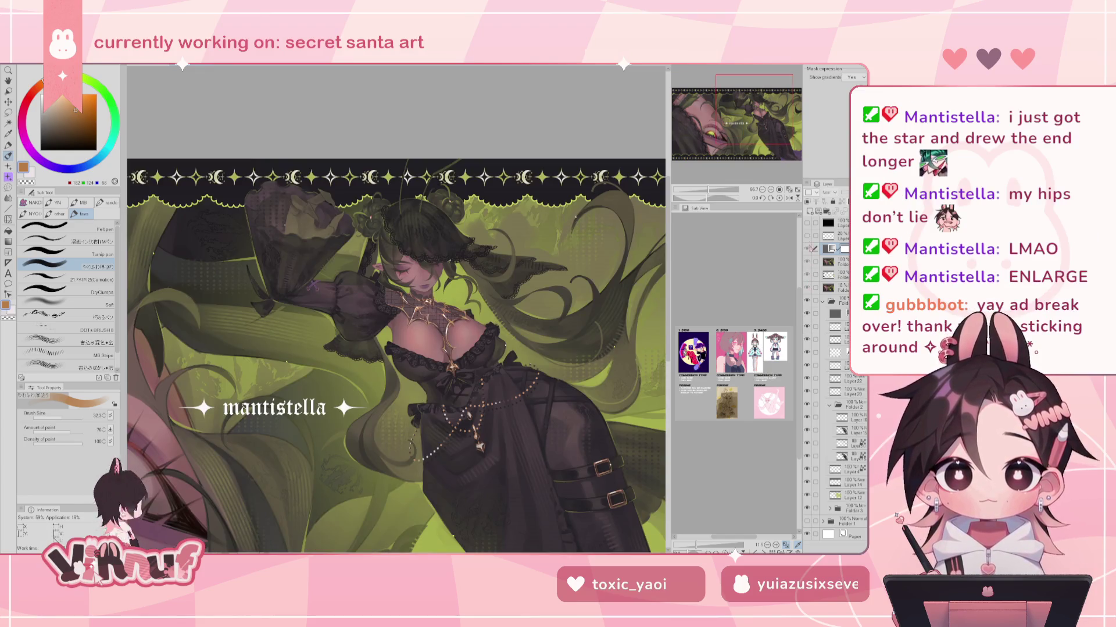
{"action": "left_click", "coordinate": [808, 230]}
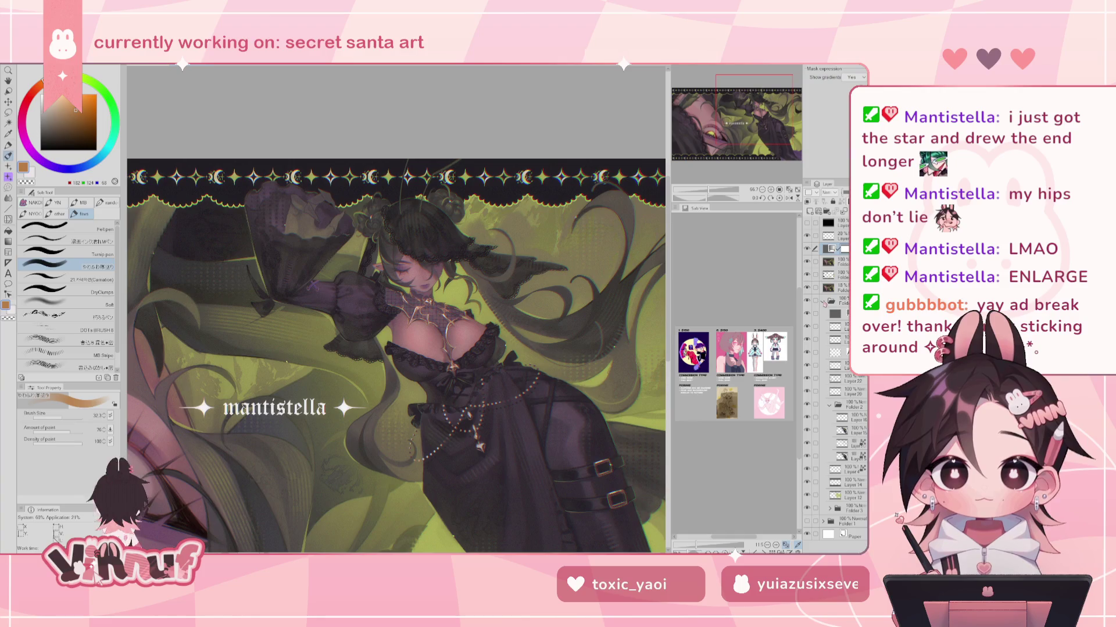
{"action": "left_click", "coordinate": [822, 301]}
{"action": "scroll", "coordinate": [410, 256], "scroll_direction": "down", "scroll_amount": 1}
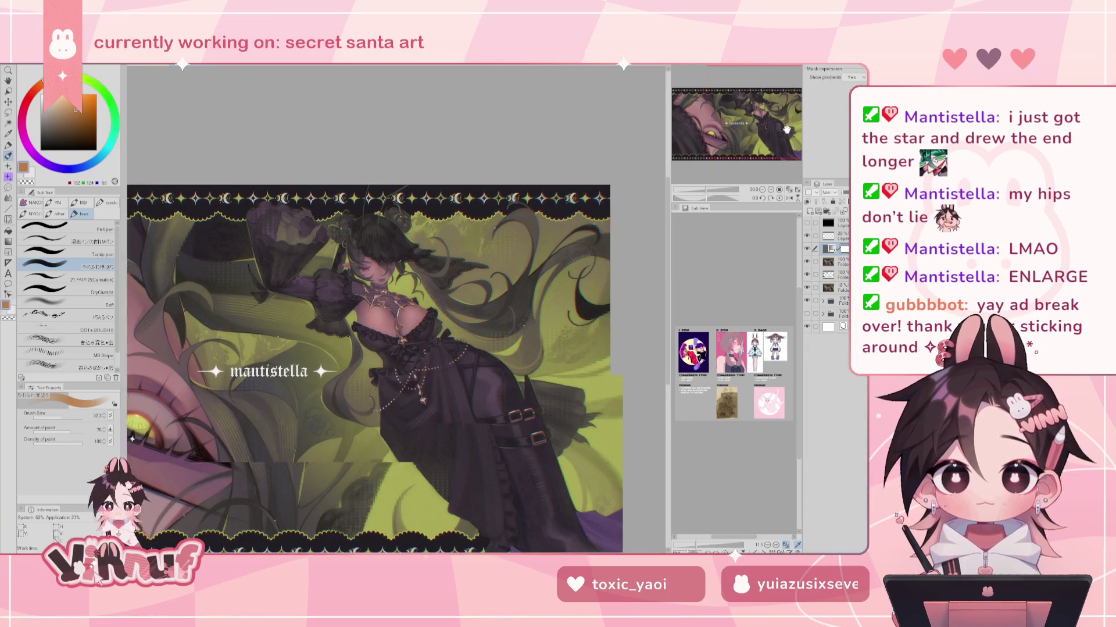
Pan and zoom over the gothic dress details, then switch to the red winged illustration
{"action": "left_click_drag", "start_coordinate": [777, 131], "coordinate": [760, 137]}
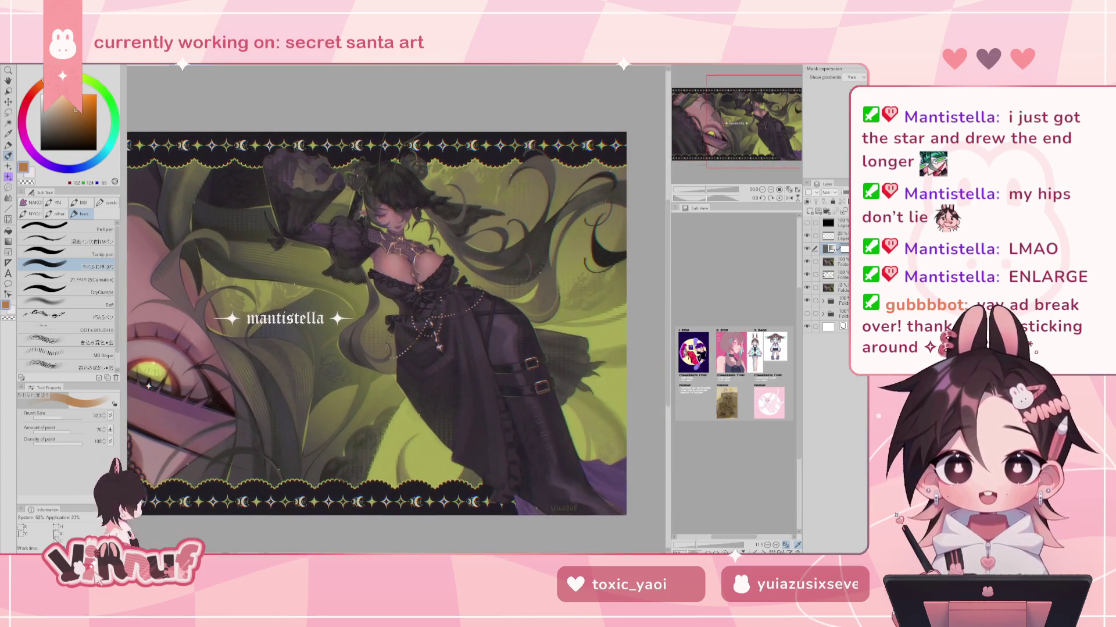
{"action": "scroll", "coordinate": [744, 119], "scroll_direction": "down", "scroll_amount": 1}
{"action": "scroll", "coordinate": [734, 104], "scroll_direction": "down", "scroll_amount": 1}
{"action": "scroll", "coordinate": [734, 105], "scroll_direction": "up", "scroll_amount": 1}
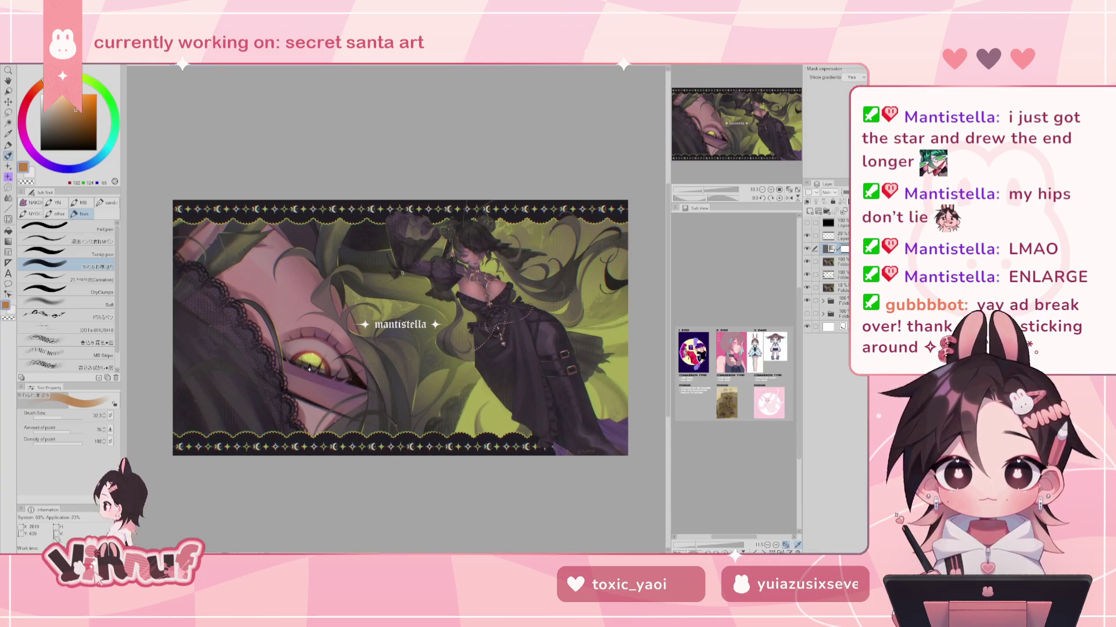
{"action": "scroll", "coordinate": [380, 326], "scroll_direction": "up", "scroll_amount": 2}
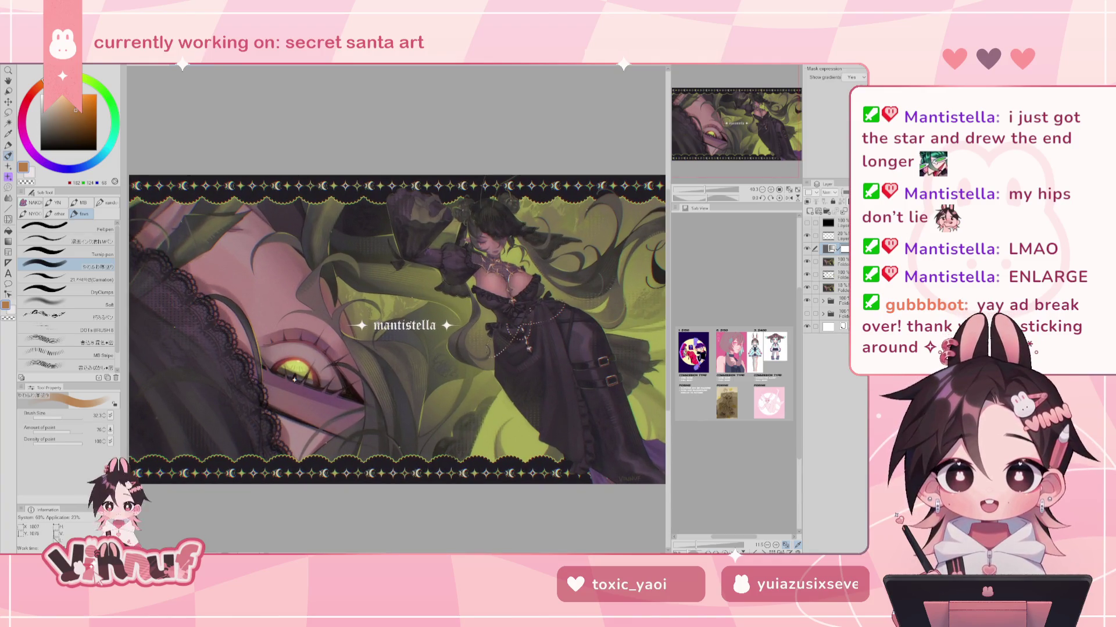
{"action": "scroll", "coordinate": [303, 373], "scroll_direction": "up", "scroll_amount": 1}
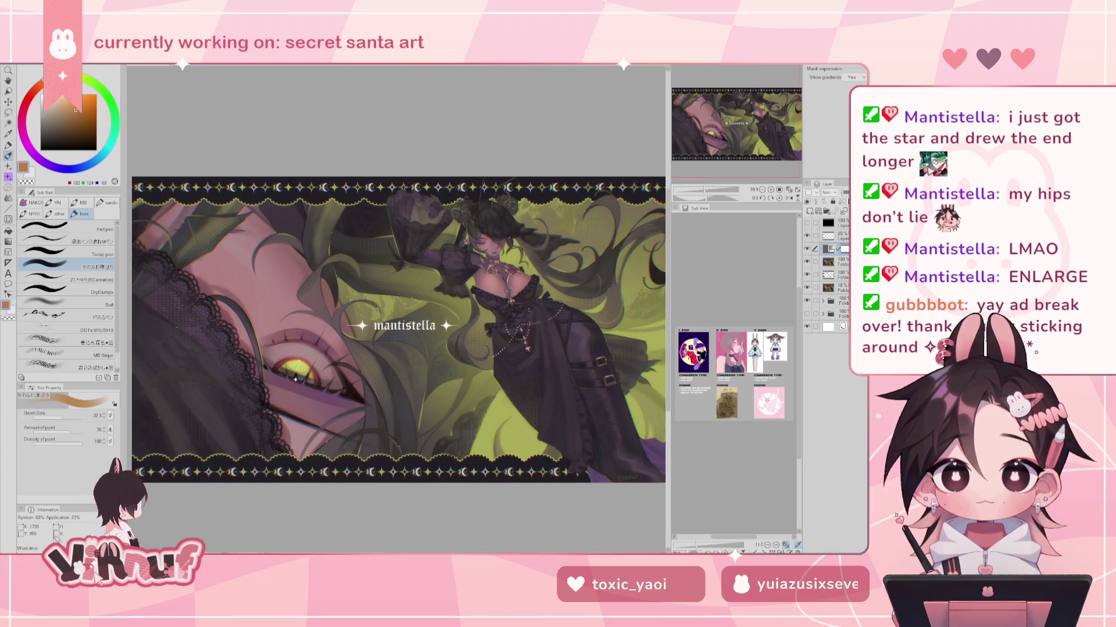
{"action": "mouse_move", "coordinate": [750, 123]}
{"action": "left_mouse_down"}
{"action": "mouse_move", "coordinate": [735, 151]}
{"action": "mouse_move", "coordinate": [735, 121]}
{"action": "mouse_move", "coordinate": [744, 122]}
{"action": "left_mouse_up"}
{"action": "scroll", "coordinate": [735, 151], "scroll_direction": "up", "scroll_amount": 1}
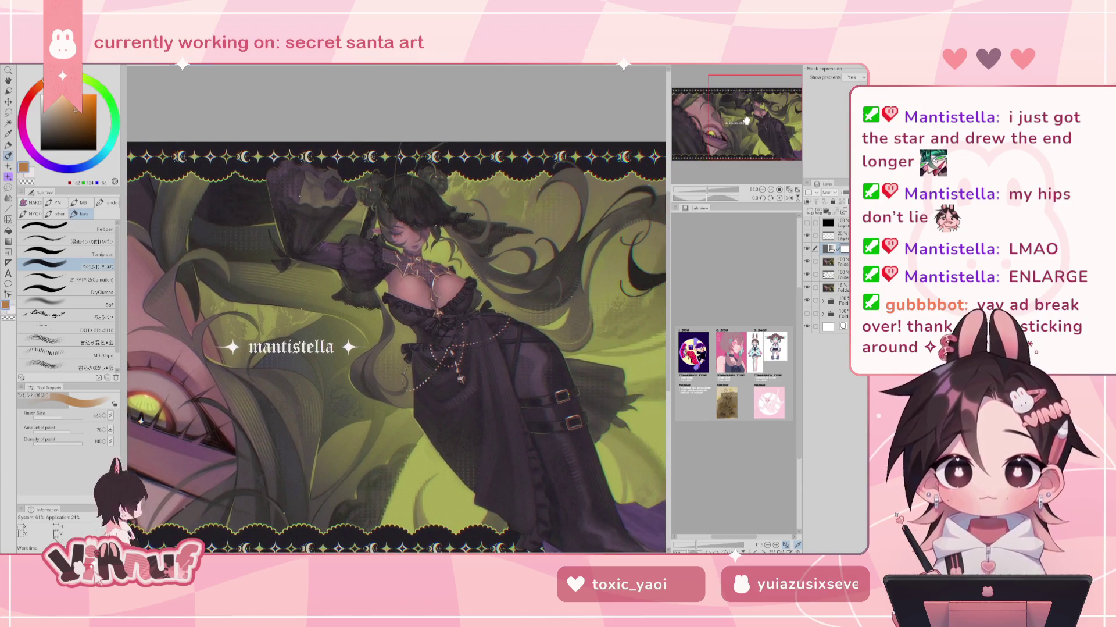
{"action": "scroll", "coordinate": [711, 134], "scroll_direction": "down", "scroll_amount": 2}
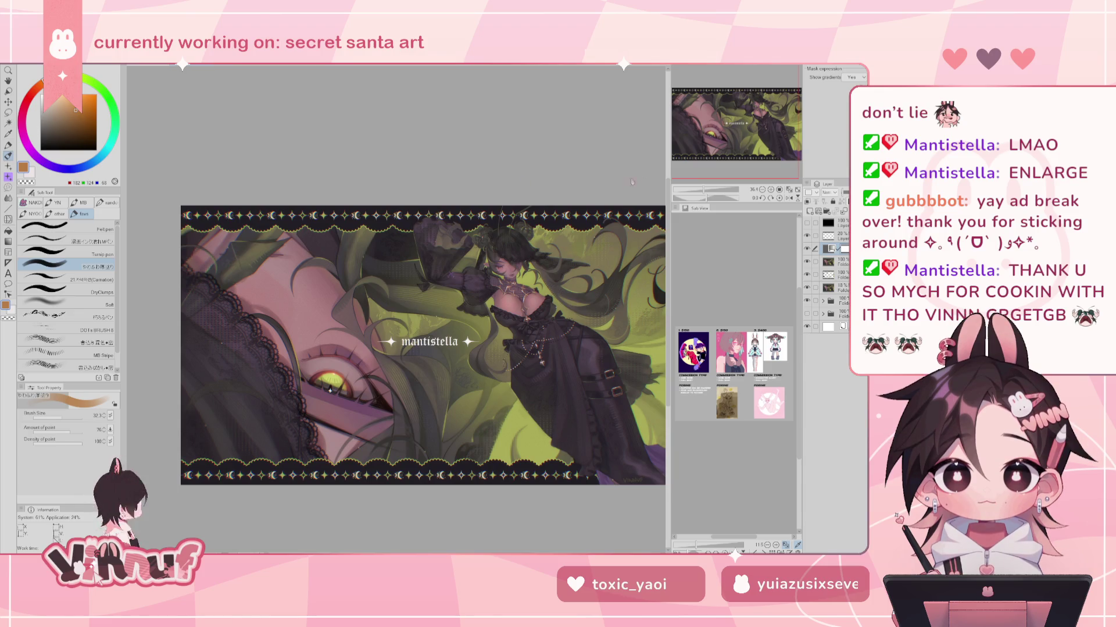
{"action": "key", "text": "ctrl+Tab"}
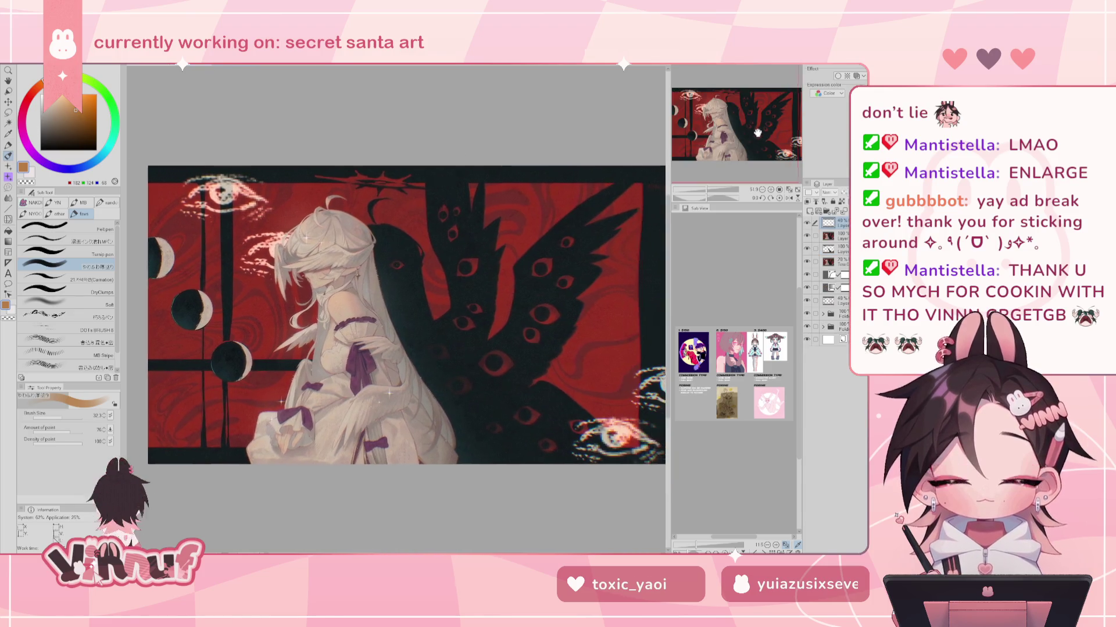
{"action": "left_click_drag", "start_coordinate": [758, 132], "coordinate": [715, 89]}
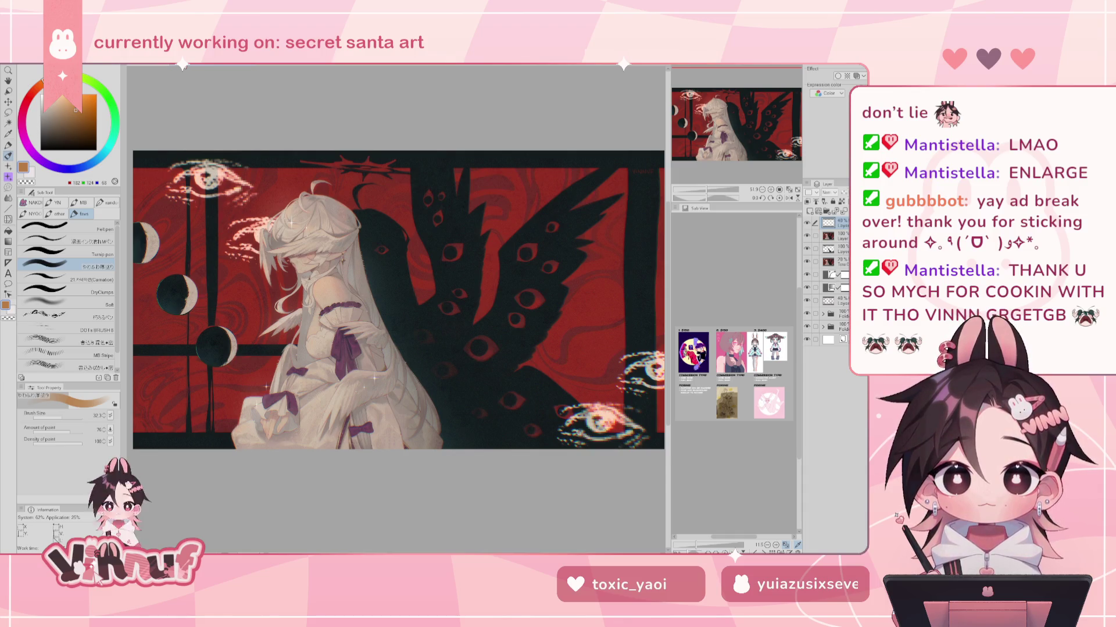
{"action": "key", "text": "ctrl+Tab"}
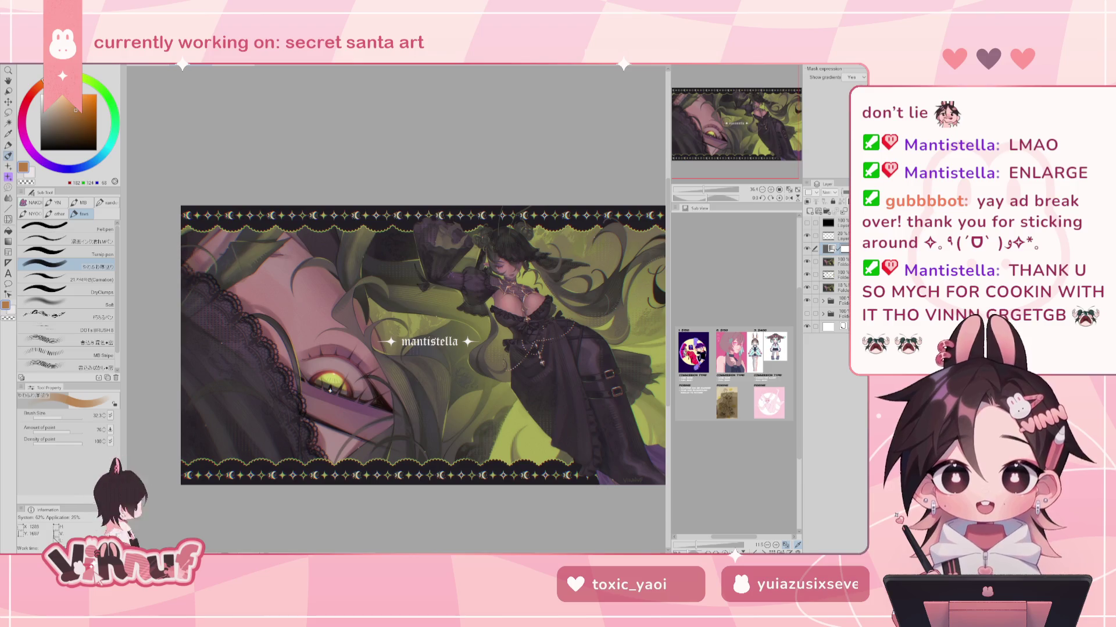
{"action": "left_click", "coordinate": [231, 66]}
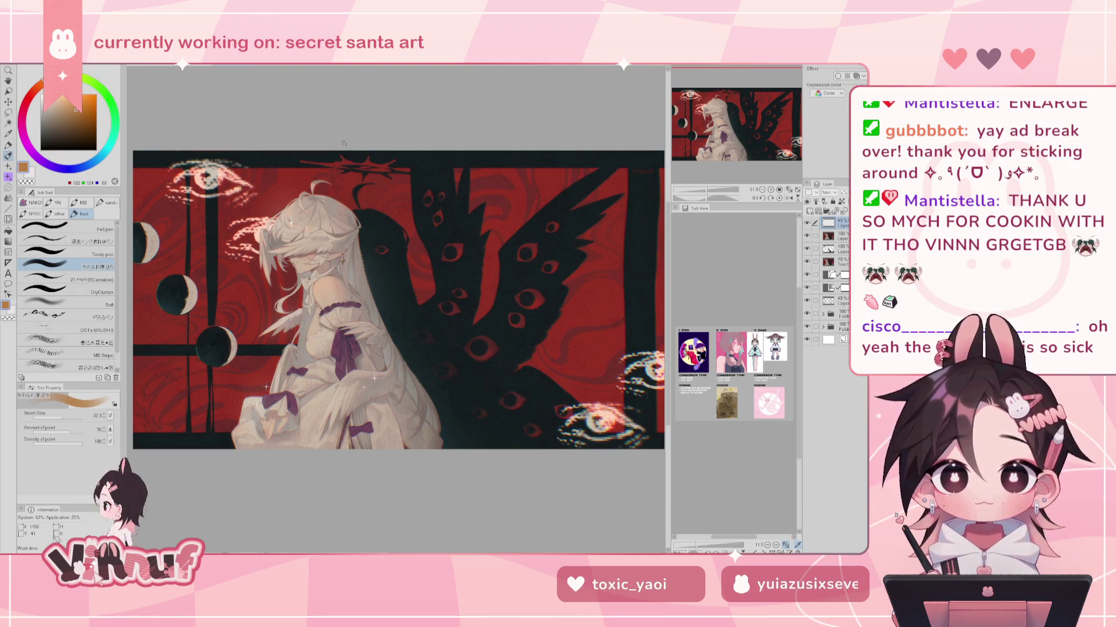
Pan to reveal the red artwork's left side, then switch to the green-and-purple illustration
{"action": "left_click", "coordinate": [765, 128]}
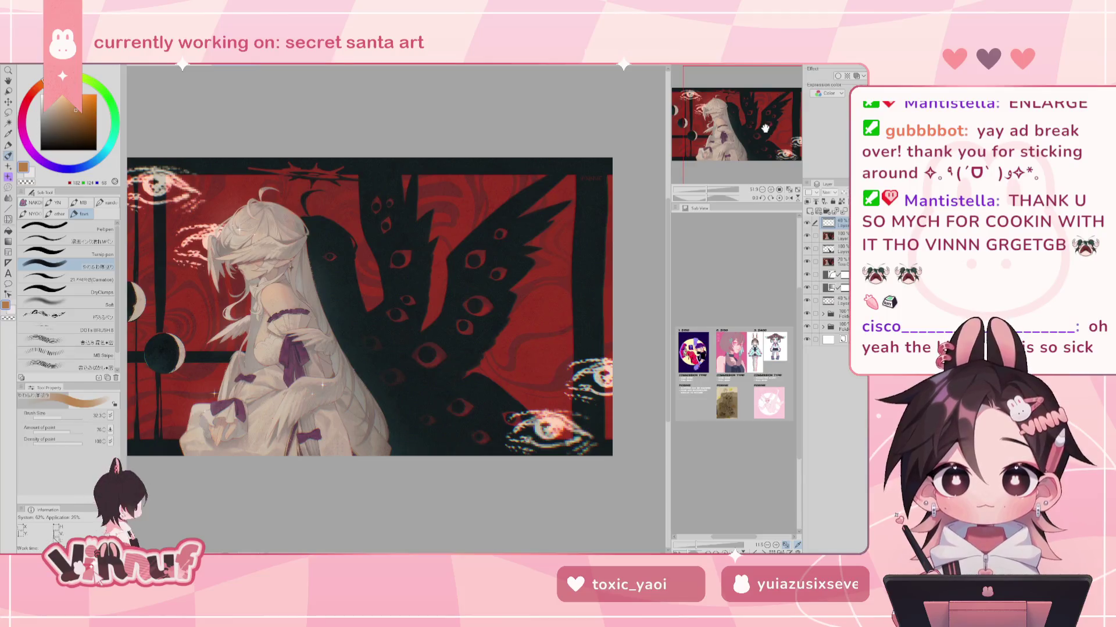
{"action": "mouse_move", "coordinate": [766, 128]}
{"action": "left_mouse_down"}
{"action": "mouse_move", "coordinate": [746, 125]}
{"action": "mouse_move", "coordinate": [586, 279]}
{"action": "left_mouse_up"}
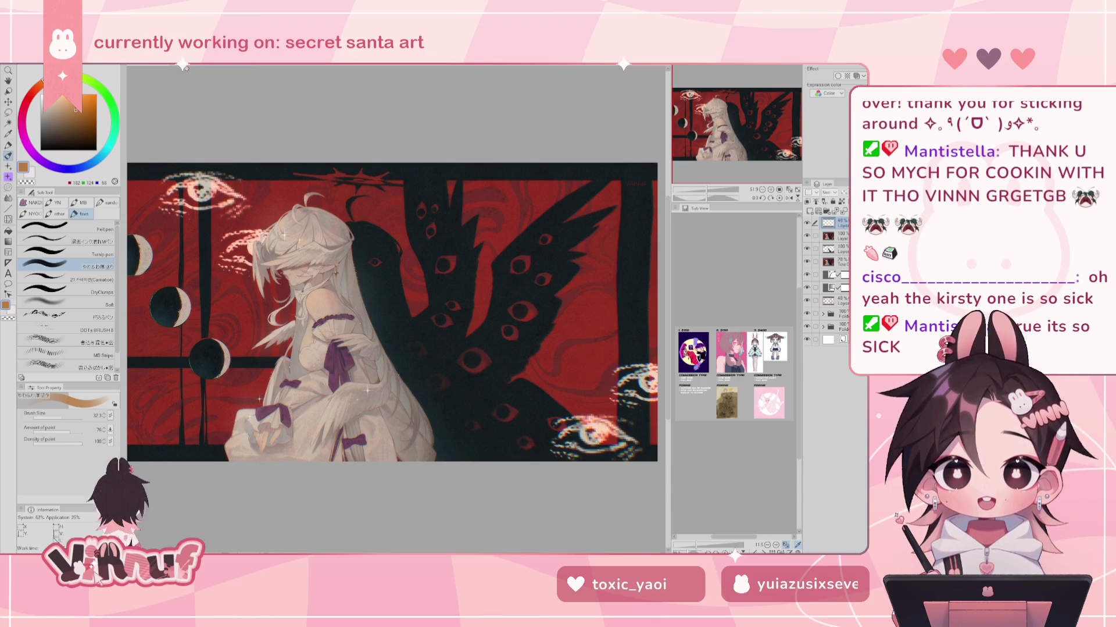
{"action": "left_click", "coordinate": [204, 66]}
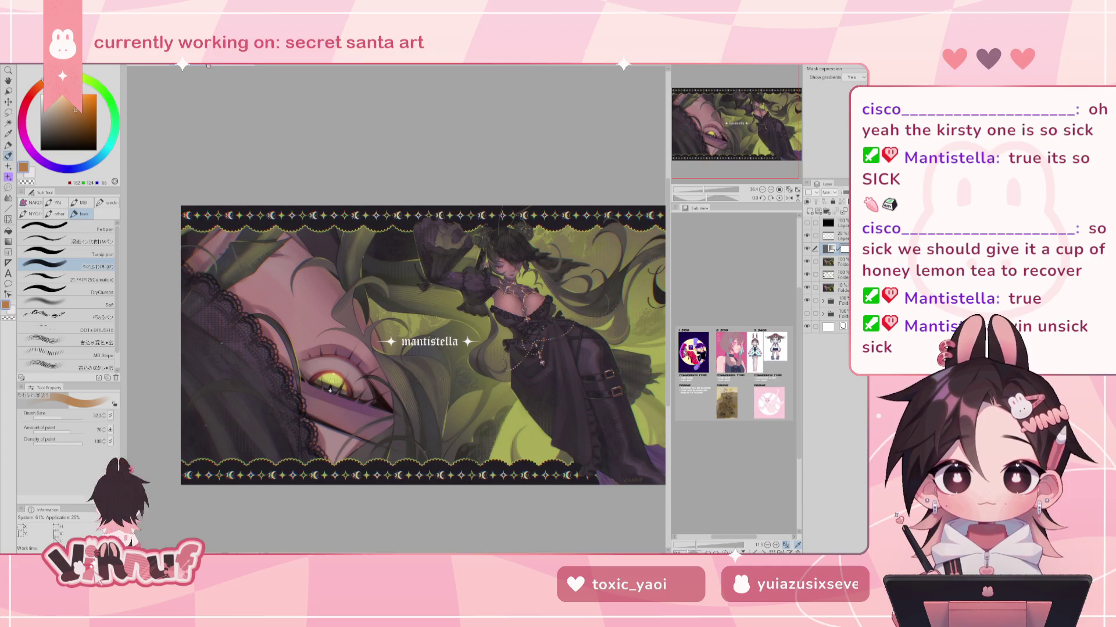
Close the green-and-purple illustration without saving and return to the yellow-shirt portrait
{"action": "key", "text": "ctrl+w"}
{"action": "left_click", "coordinate": [444, 226]}
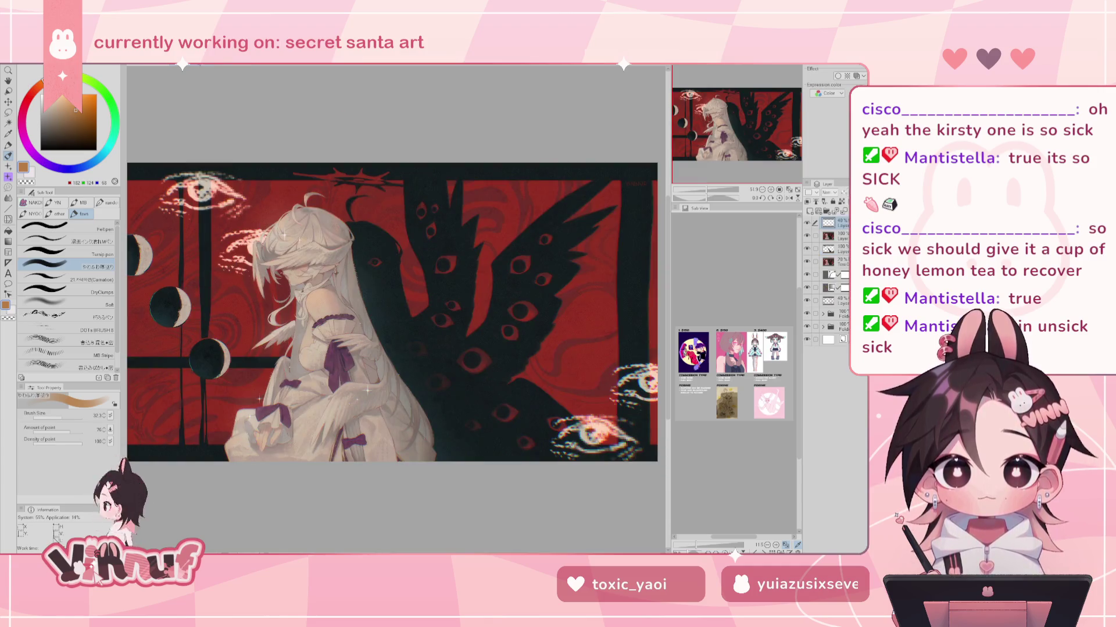
{"action": "key", "text": "ctrl+w"}
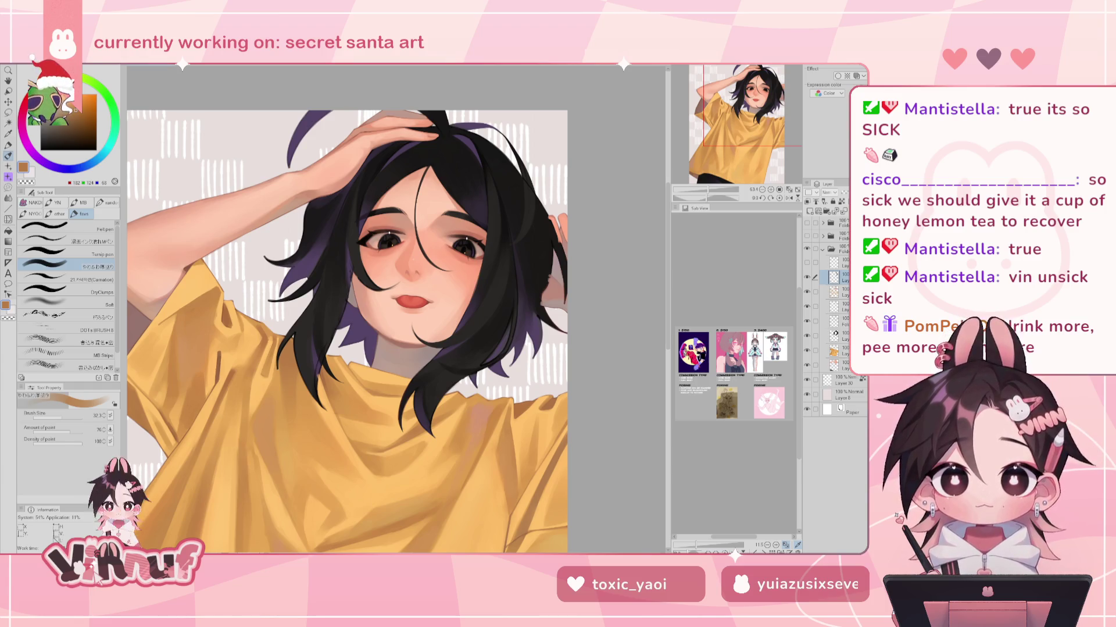
Zoom in and centre on the girl's face, then select the Carnation brush
{"action": "left_click_drag", "start_coordinate": [745, 121], "coordinate": [730, 123]}
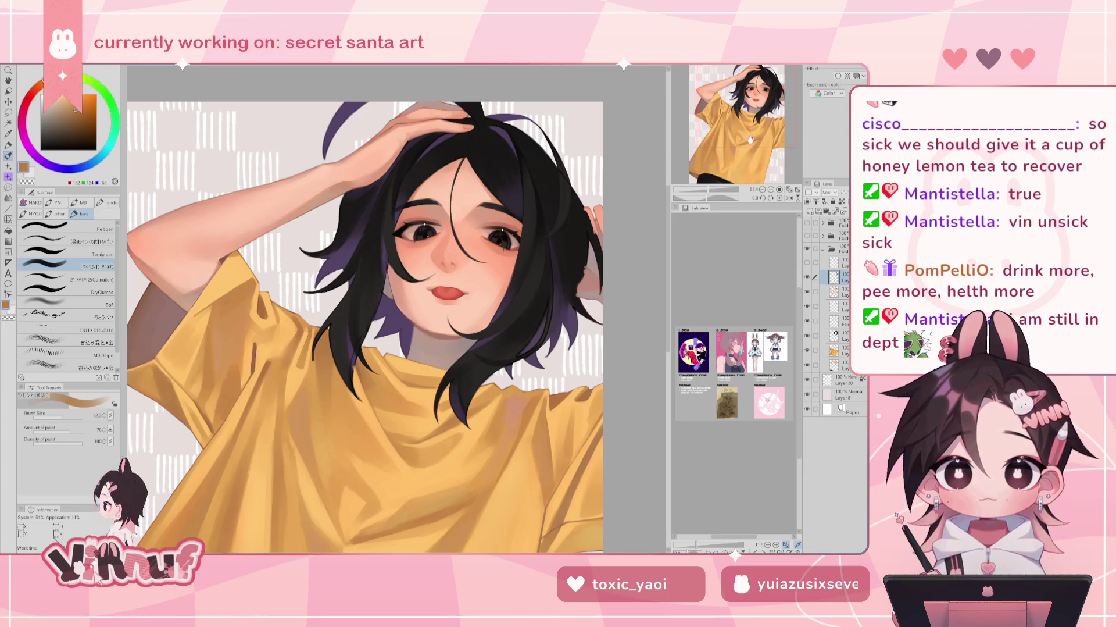
{"action": "left_click_drag", "start_coordinate": [708, 189], "coordinate": [711, 189]}
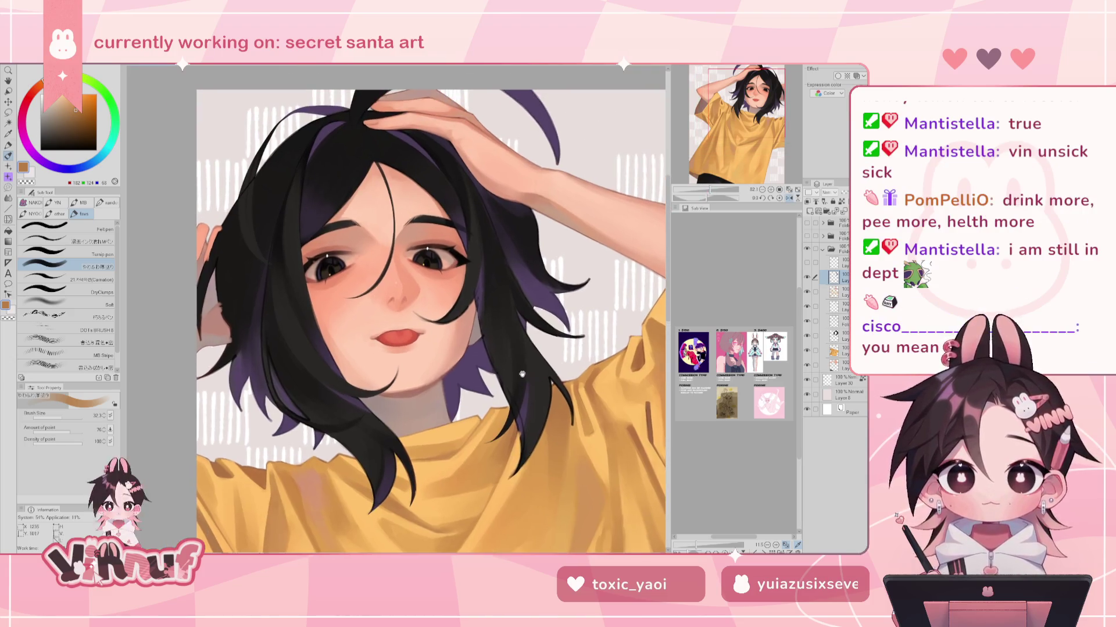
{"action": "left_click_drag", "start_coordinate": [449, 306], "coordinate": [518, 353]}
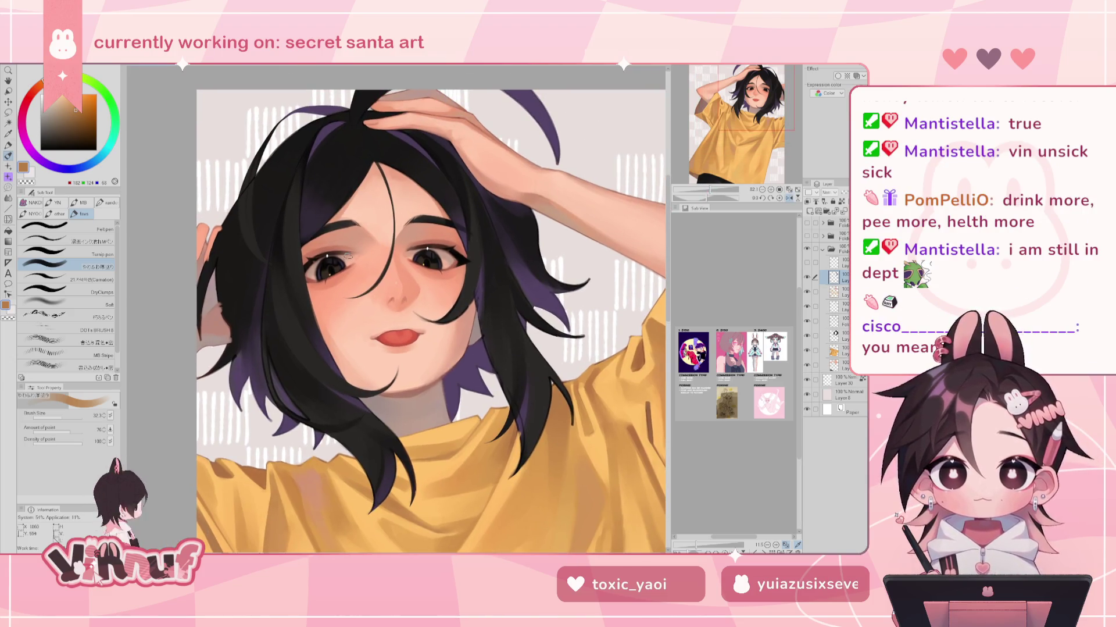
{"action": "left_click_drag", "start_coordinate": [710, 190], "coordinate": [711, 189]}
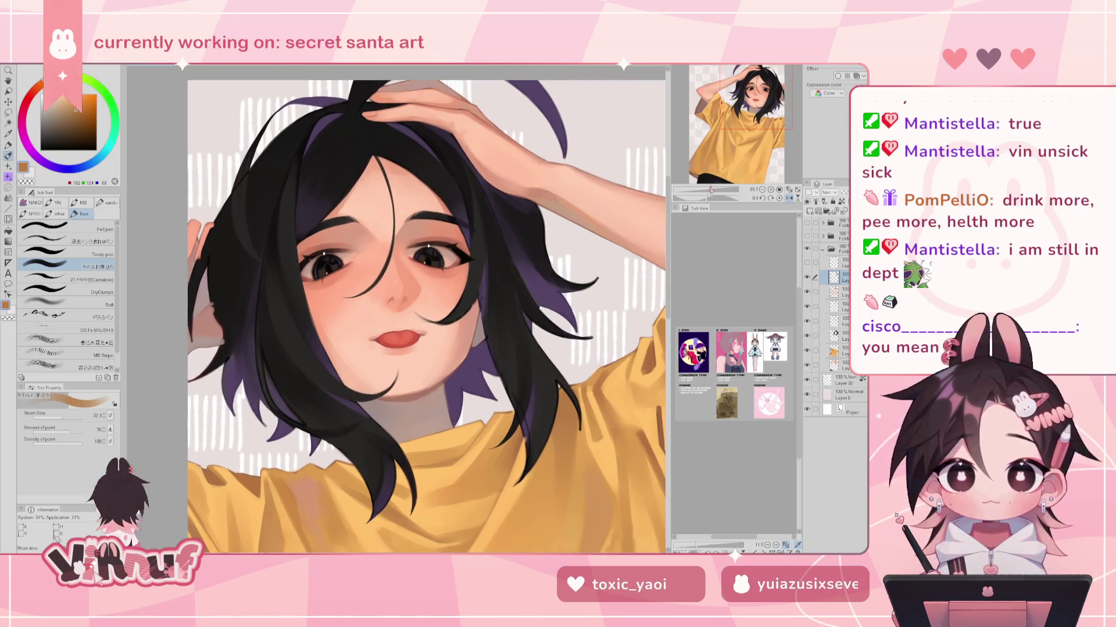
{"action": "left_click", "coordinate": [58, 280]}
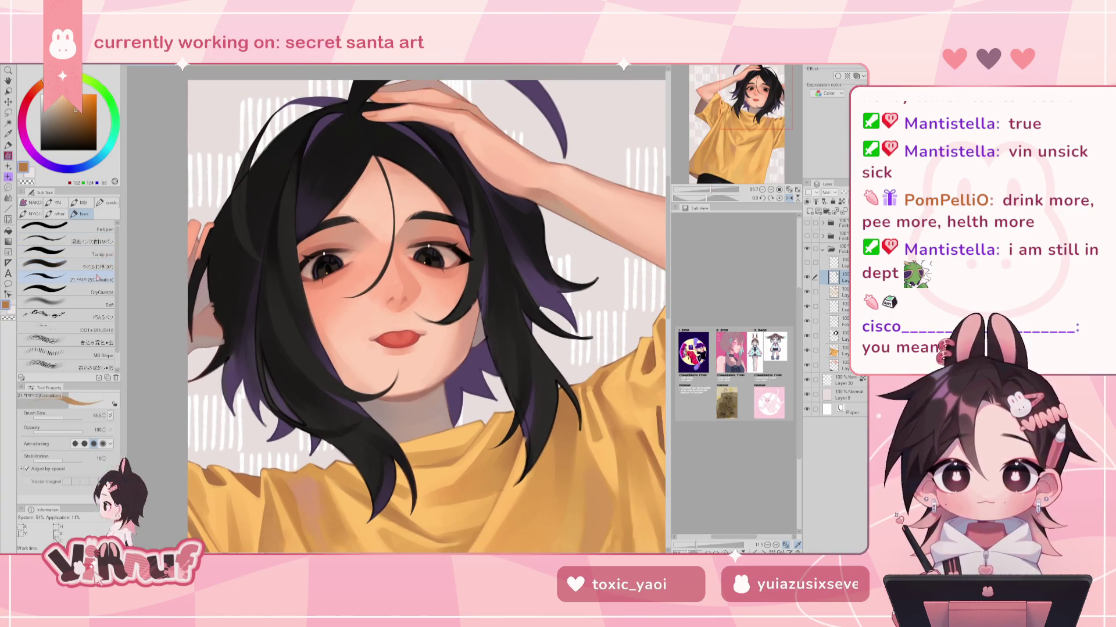
Switch to a soft blending brush and mirror the view to check proportions
{"action": "left_click", "coordinate": [278, 227], "text": "alt"}
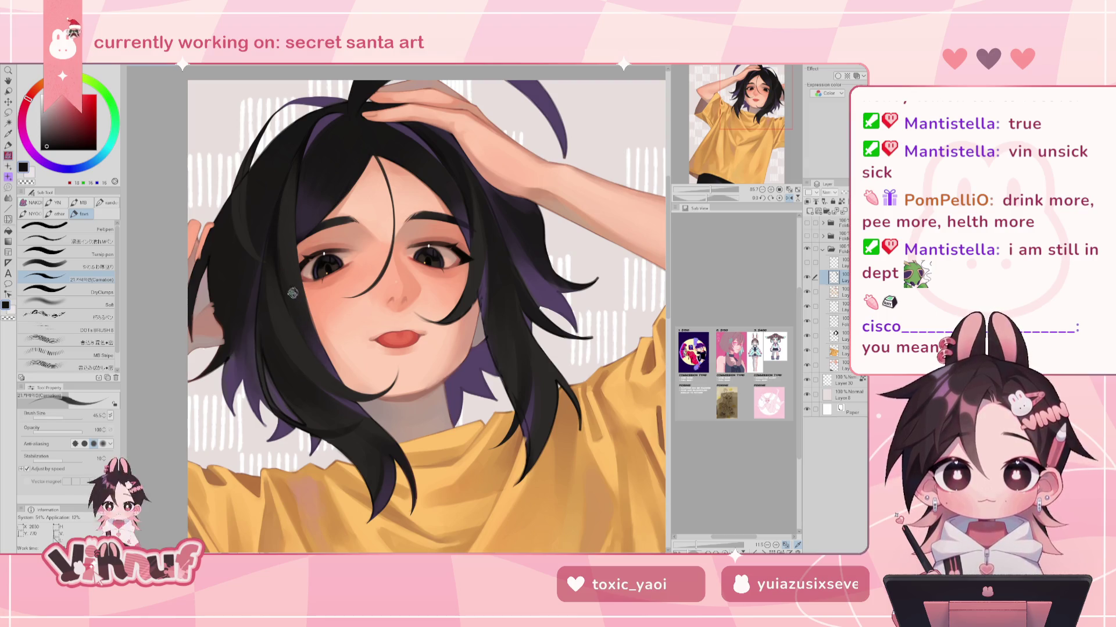
{"action": "left_click", "coordinate": [87, 265]}
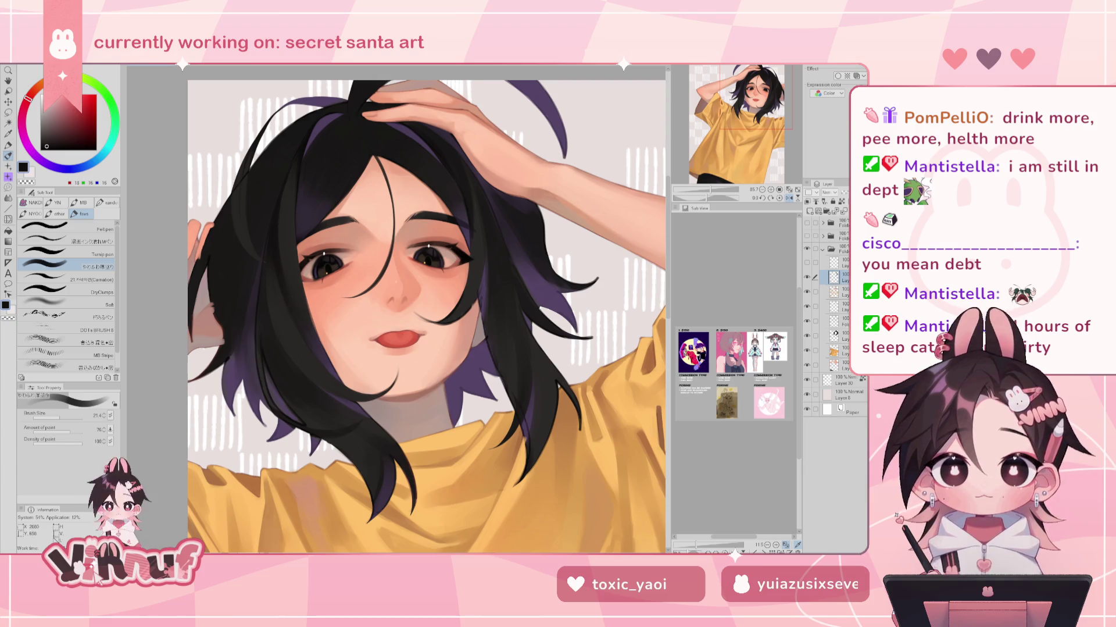
{"action": "key", "text": "h"}
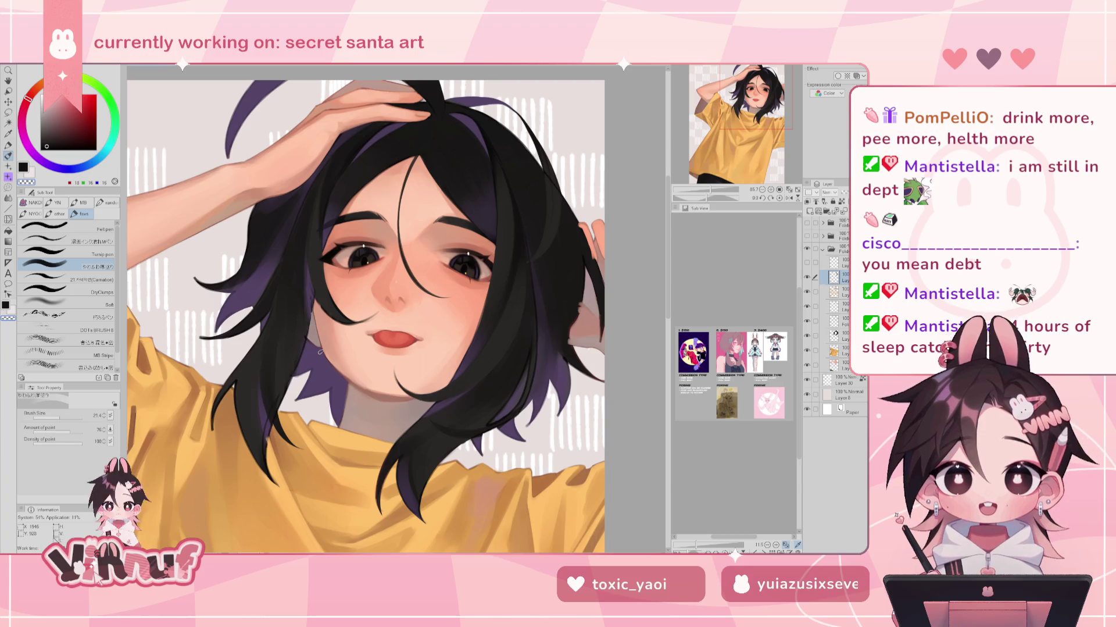
{"action": "key", "text": "h"}
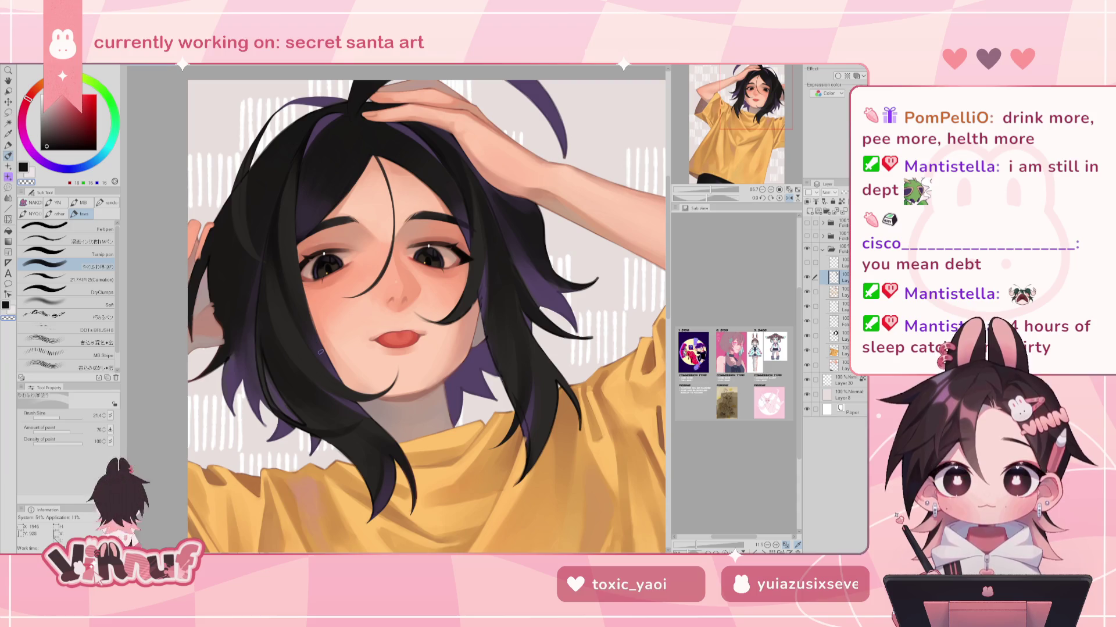
Sample dark grey, deep black and lighter hair tones, then recheck the hair mirrored with Carnation
{"action": "left_click", "coordinate": [275, 231], "text": "alt"}
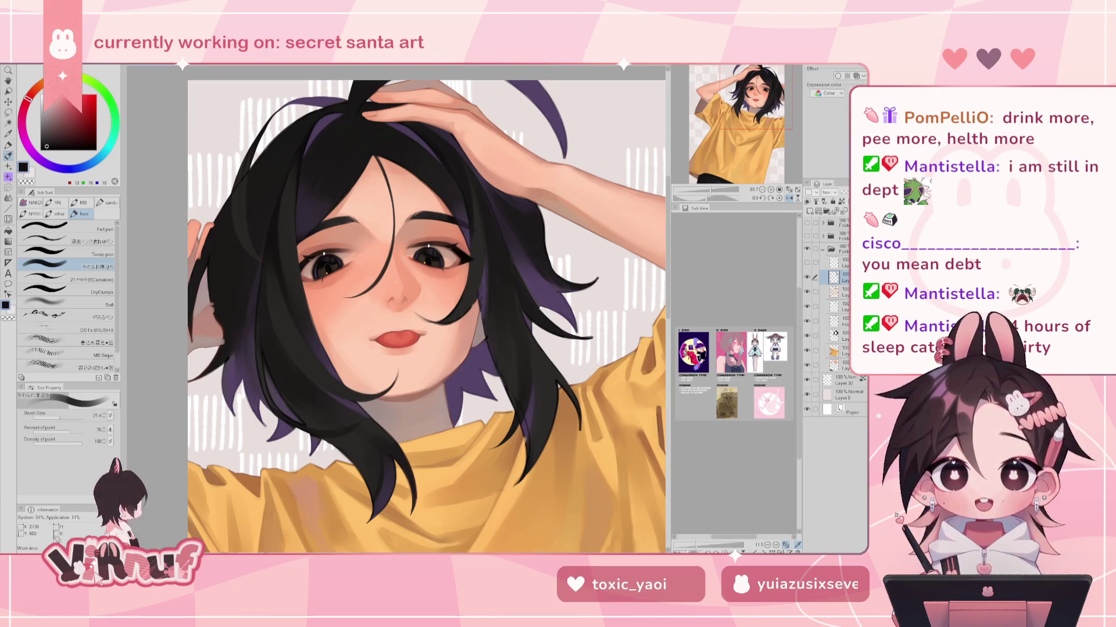
{"action": "left_click", "coordinate": [260, 316], "text": "alt"}
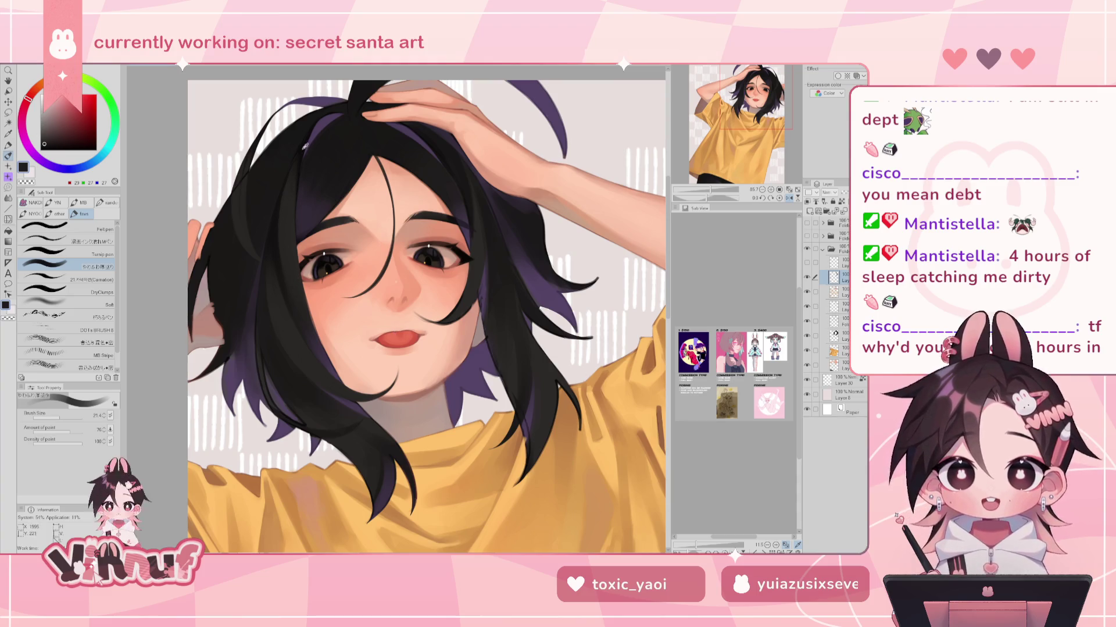
{"action": "left_click", "coordinate": [302, 152], "text": "alt"}
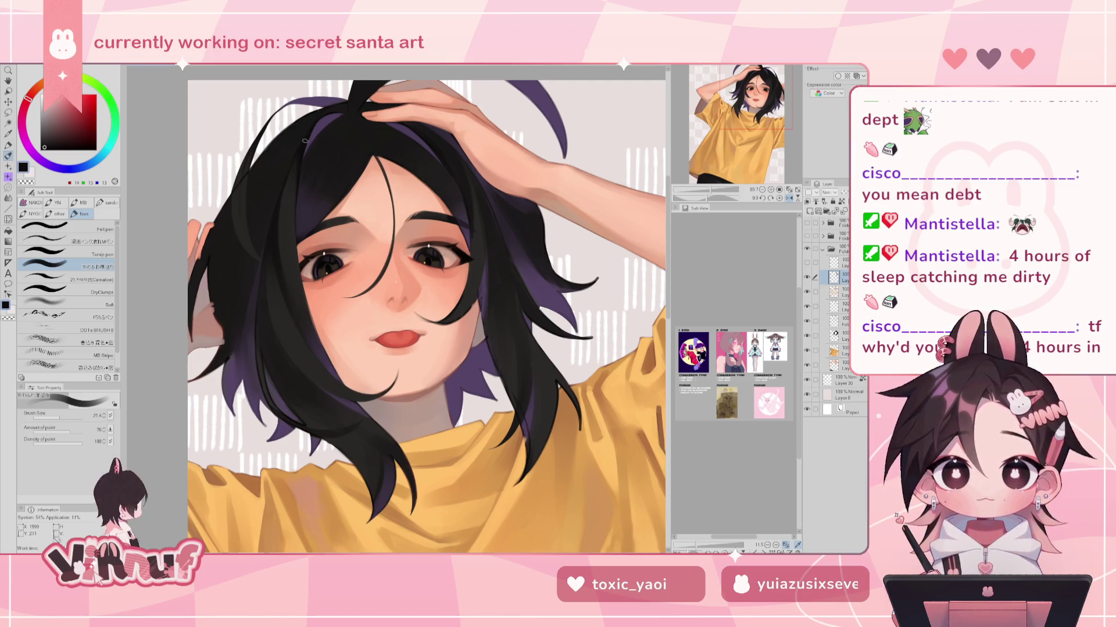
{"action": "left_click", "coordinate": [288, 197], "text": "alt"}
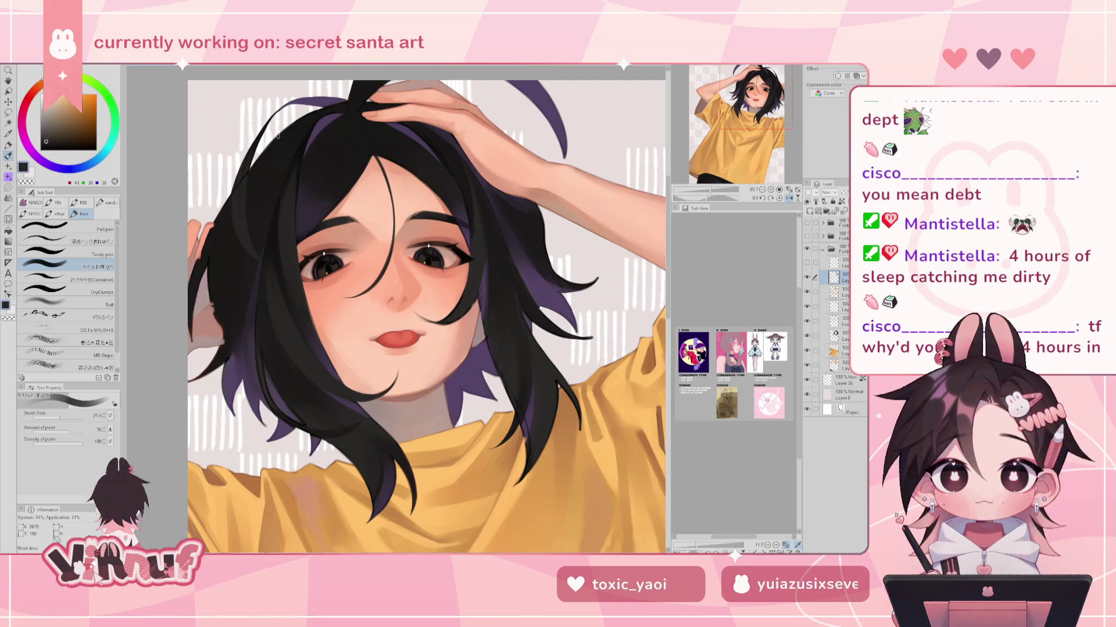
{"action": "key", "text": "b"}
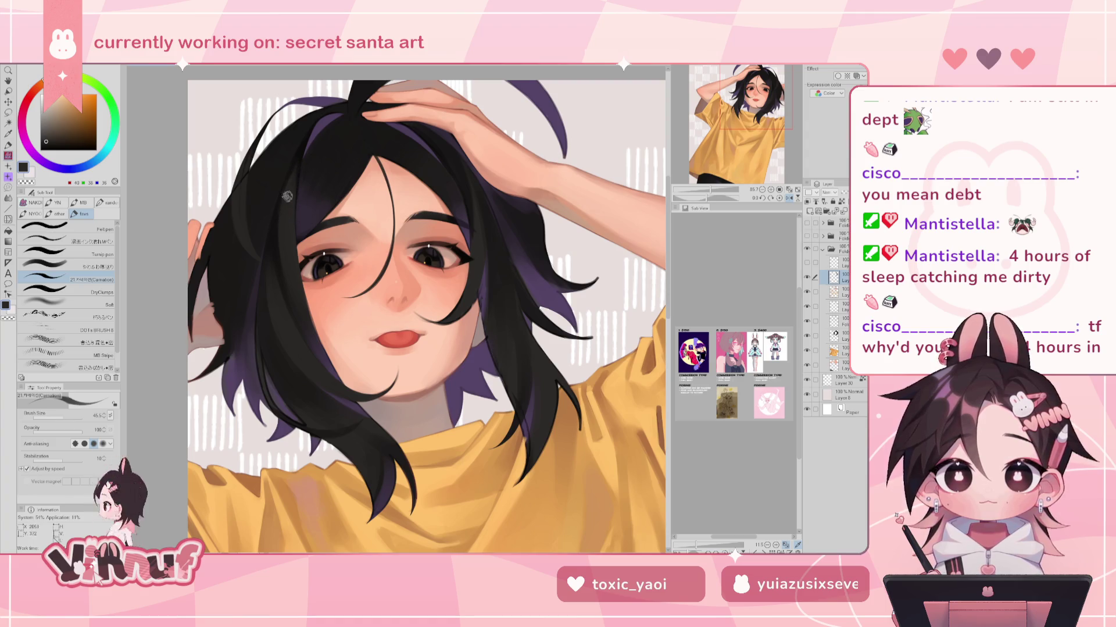
{"action": "key", "text": "h"}
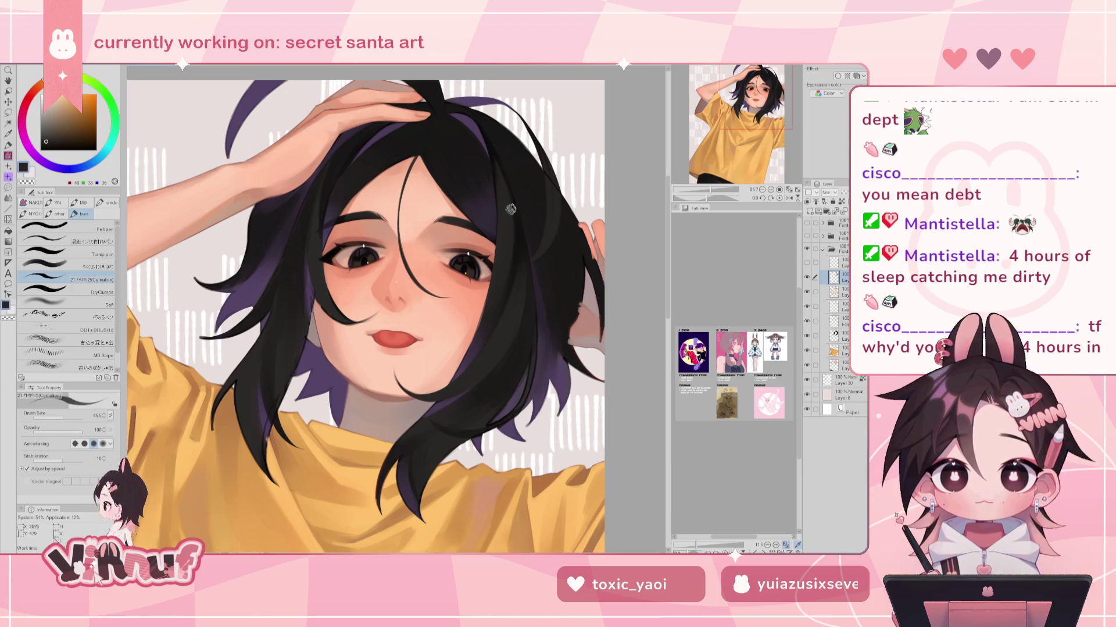
{"action": "key", "text": "h"}
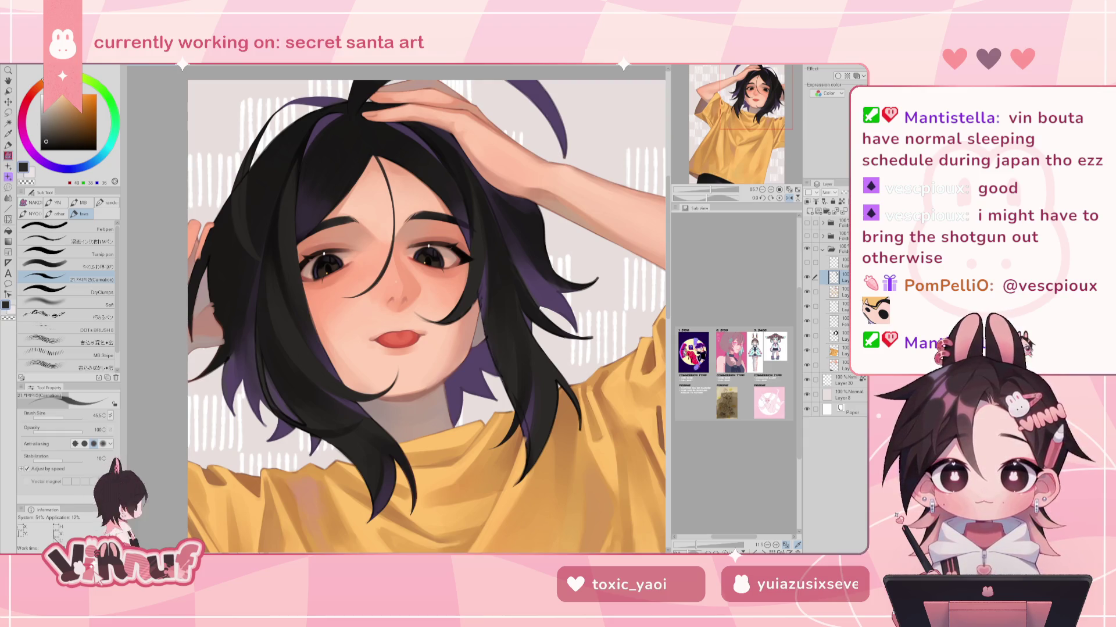
Compare with the hair layer hidden, then blend the edges with the soft brush in a warm dark tone
{"action": "left_click", "coordinate": [807, 278]}
{"action": "left_click", "coordinate": [807, 278]}
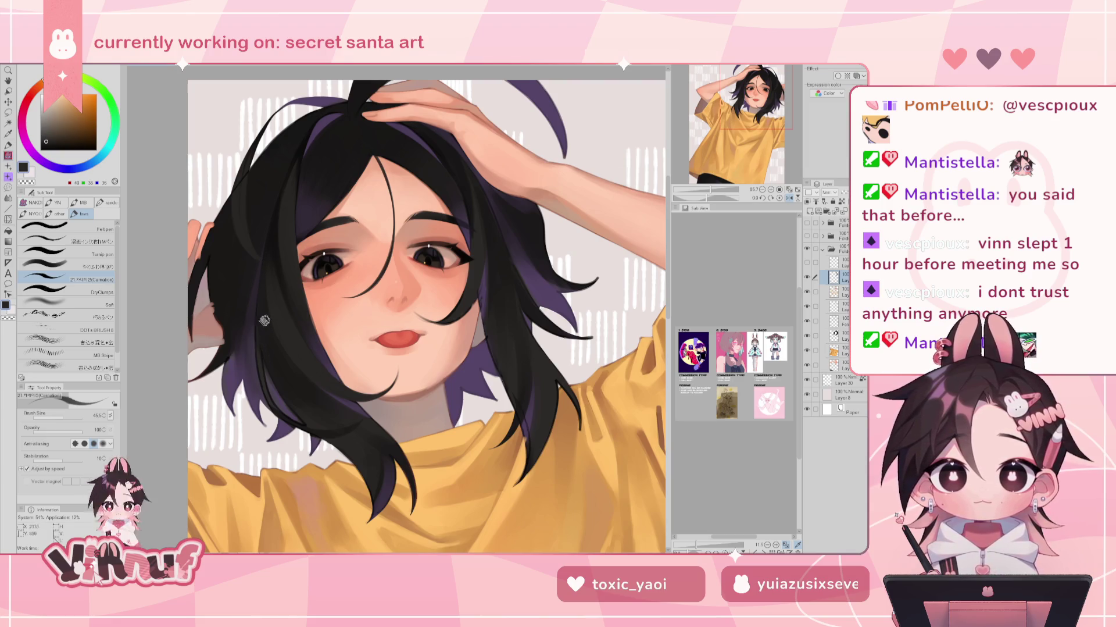
{"action": "left_click", "coordinate": [265, 371], "text": "alt"}
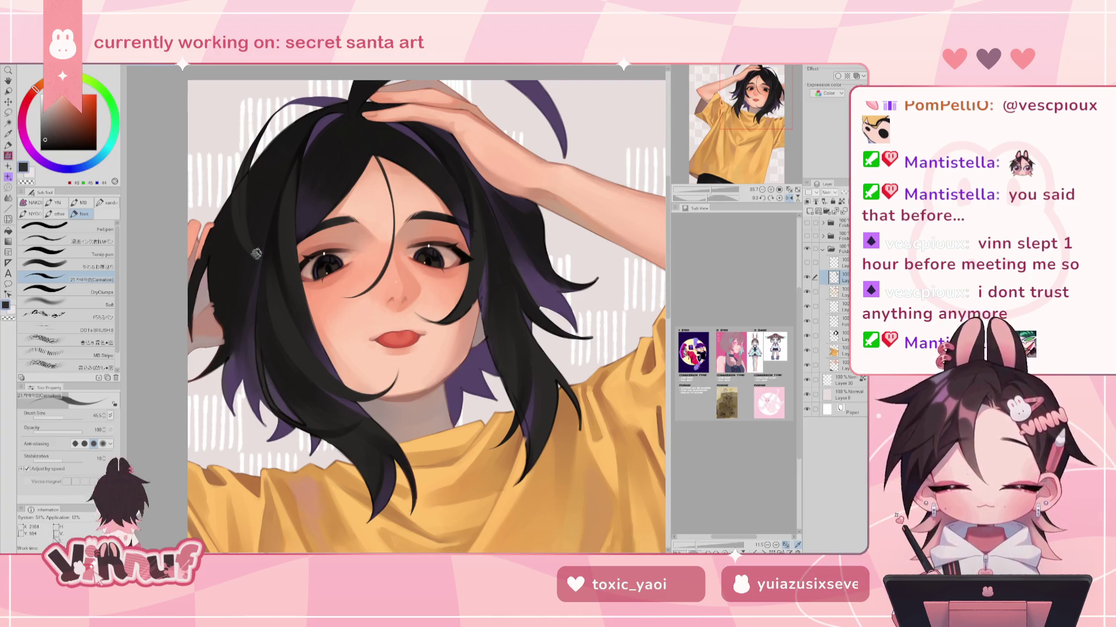
{"action": "left_click", "coordinate": [86, 267]}
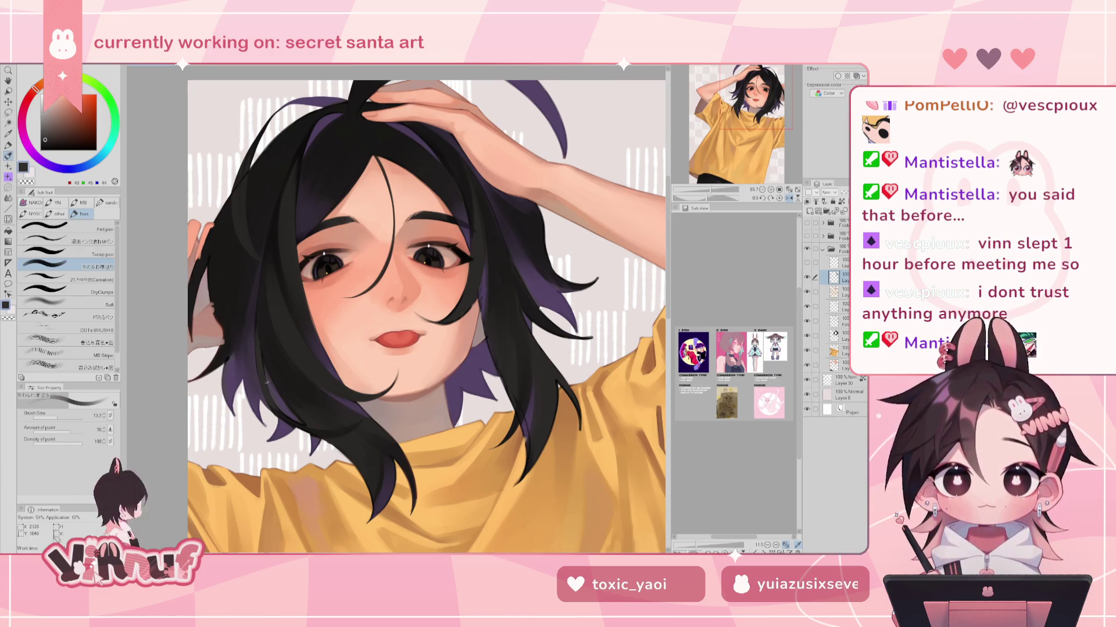
Refine the hair edges with eraser and Carnation brush, sampling darker near-black hair tones
{"action": "key", "text": "e"}
{"action": "key", "text": "b"}
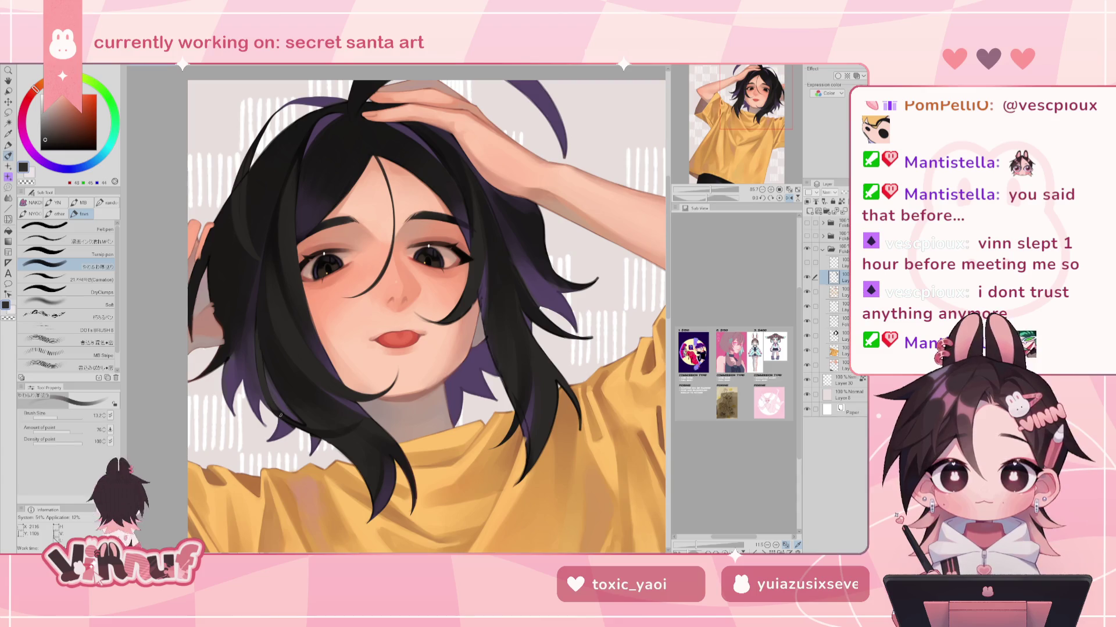
{"action": "key", "text": "b"}
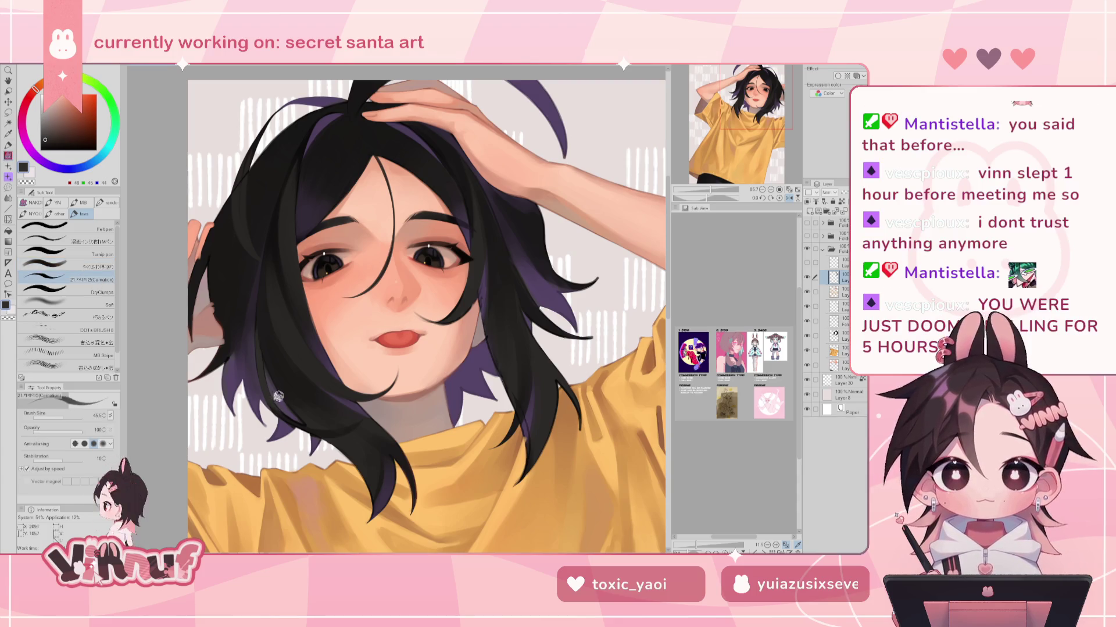
{"action": "left_click", "coordinate": [284, 408], "text": "alt"}
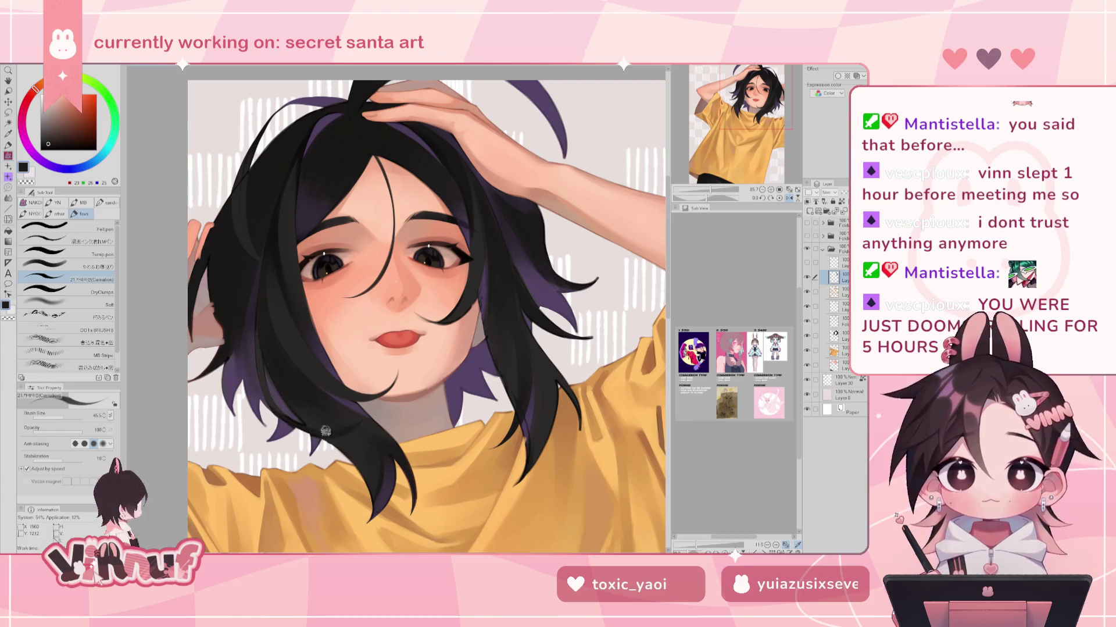
{"action": "left_click", "coordinate": [302, 420], "text": "alt"}
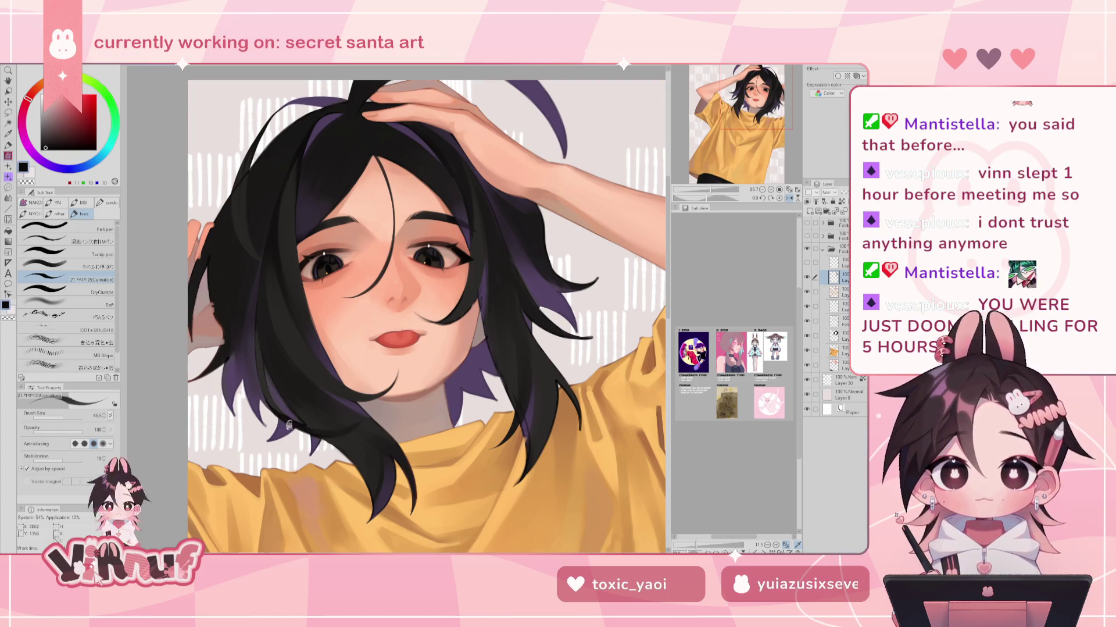
{"action": "left_click", "coordinate": [308, 428], "text": "alt"}
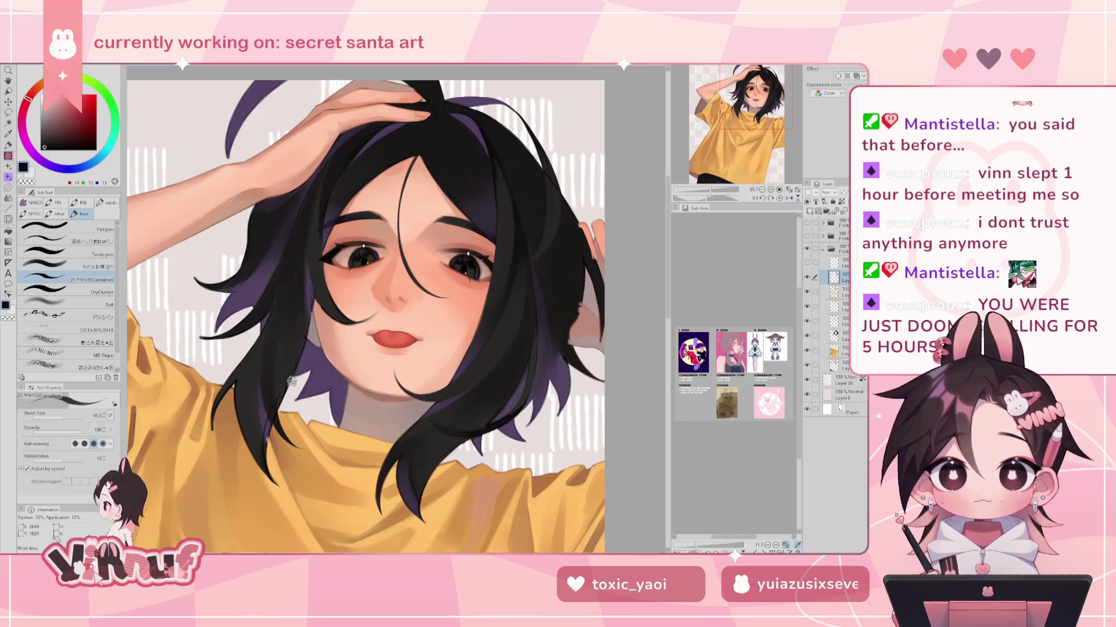
Frame the face and neck, sample a dark hair tone, and check the strands in mirrored view
{"action": "left_click_drag", "start_coordinate": [329, 428], "coordinate": [460, 292]}
{"action": "left_click", "coordinate": [443, 206], "text": "alt"}
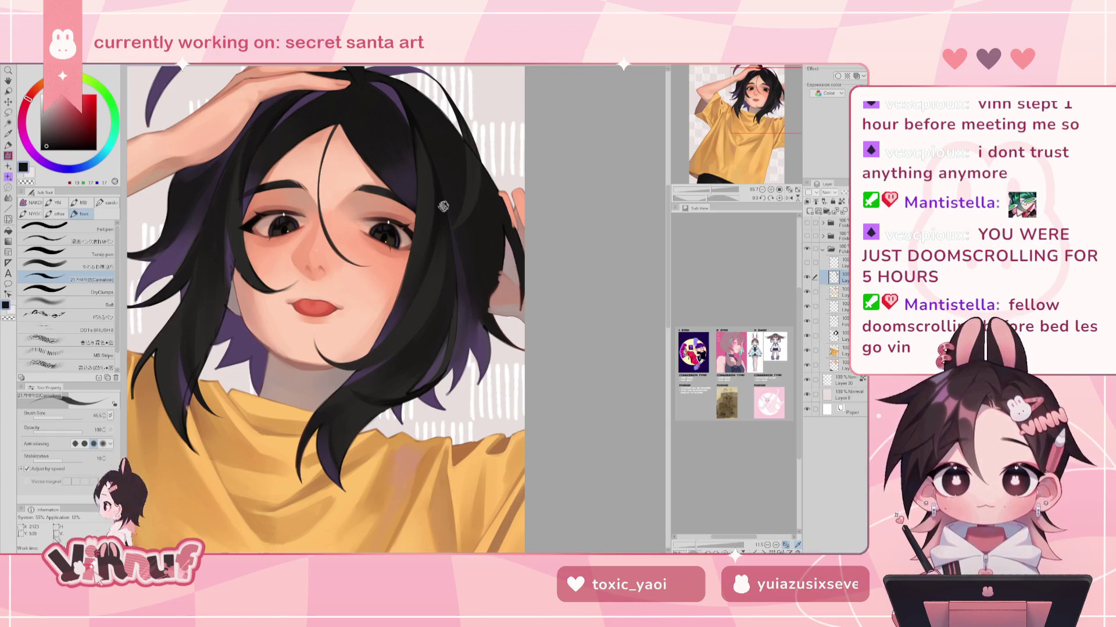
{"action": "left_click_drag", "start_coordinate": [443, 206], "coordinate": [383, 195]}
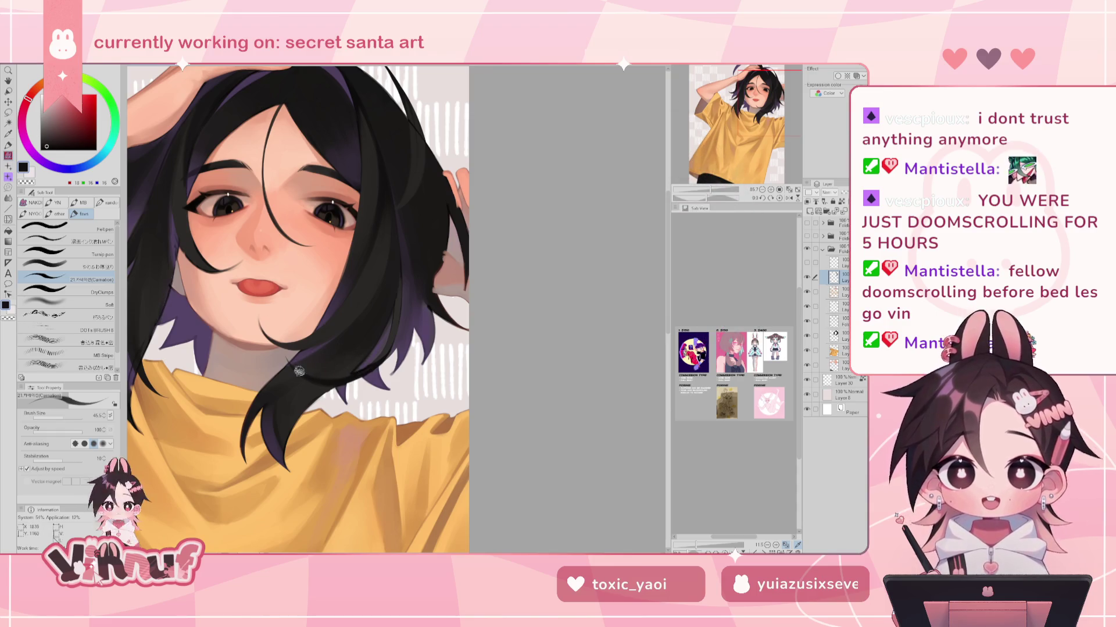
{"action": "key", "text": "h"}
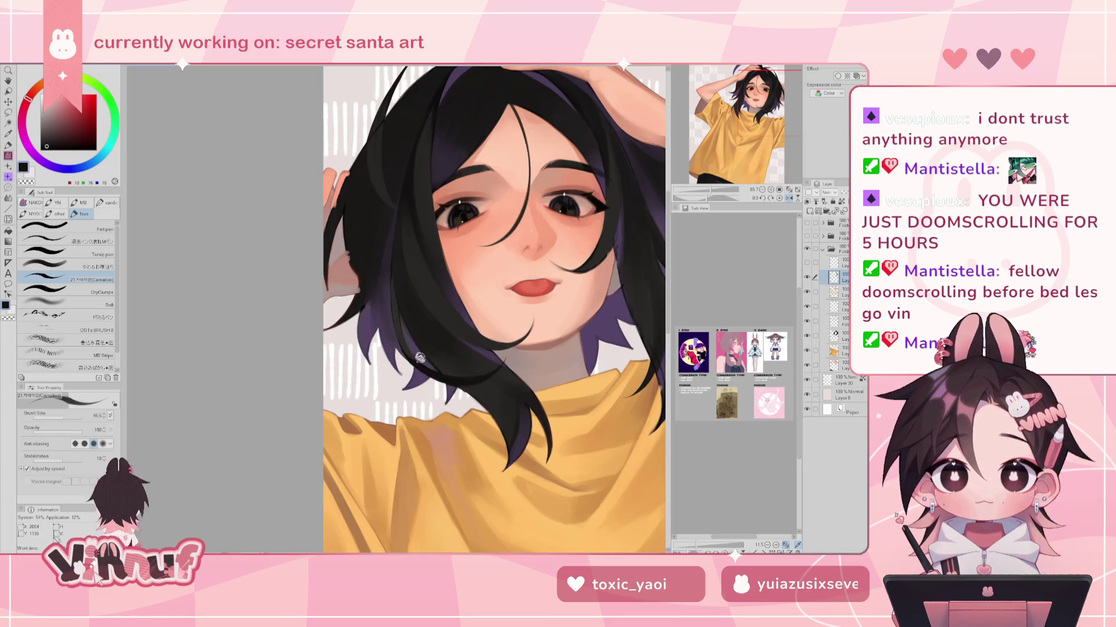
{"action": "key", "text": "h"}
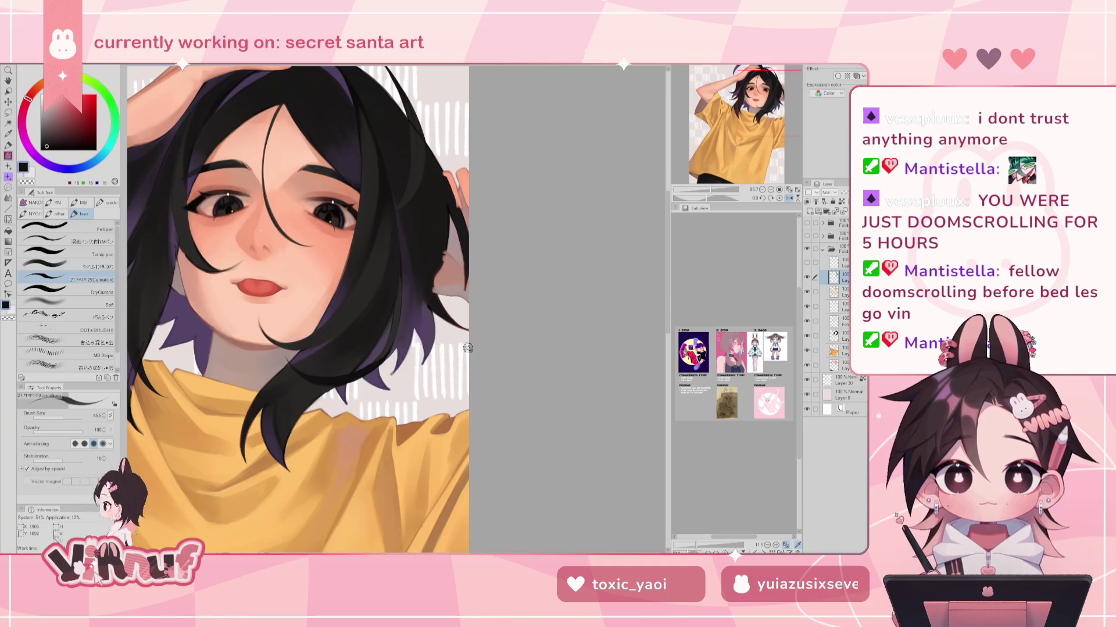
{"action": "key", "text": "h"}
{"action": "left_click_drag", "start_coordinate": [453, 291], "coordinate": [370, 359]}
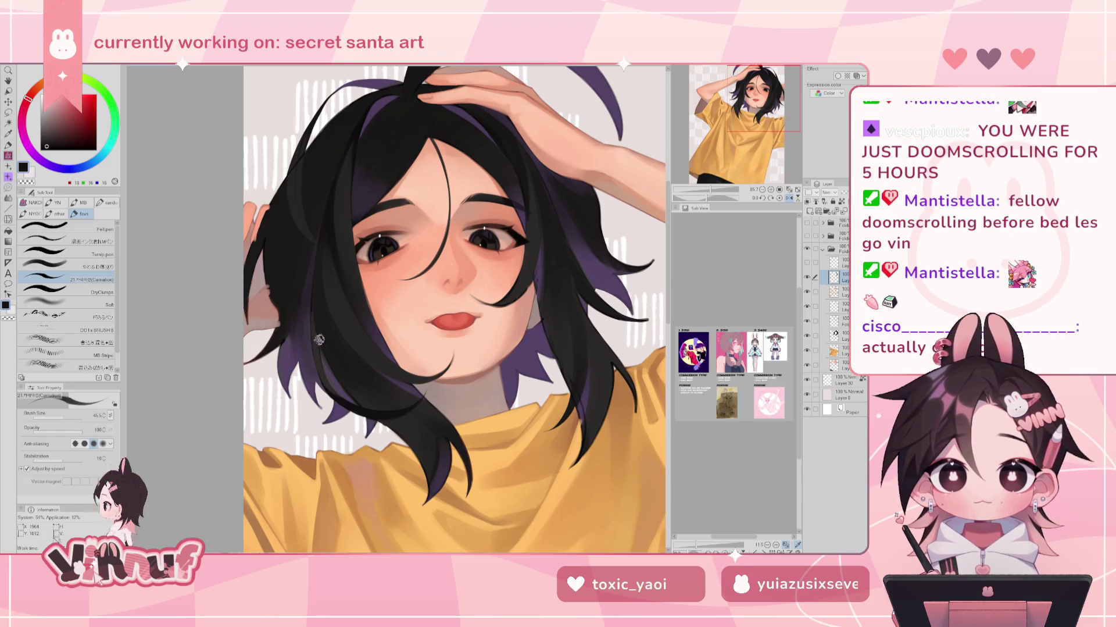
Paint strands with sampled dark grey, near-black and warm hair-edge tones
{"action": "left_click", "coordinate": [321, 361], "text": "alt"}
{"action": "left_click", "coordinate": [320, 336], "text": "alt"}
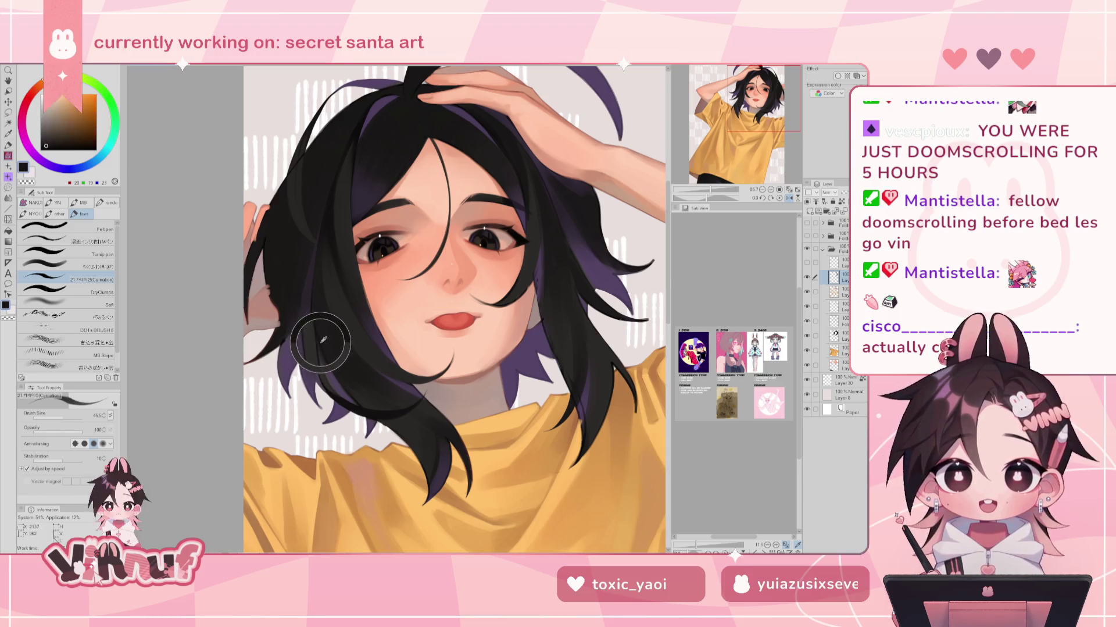
{"action": "left_click", "coordinate": [320, 336], "text": "alt"}
{"action": "left_click", "coordinate": [320, 337], "text": "alt"}
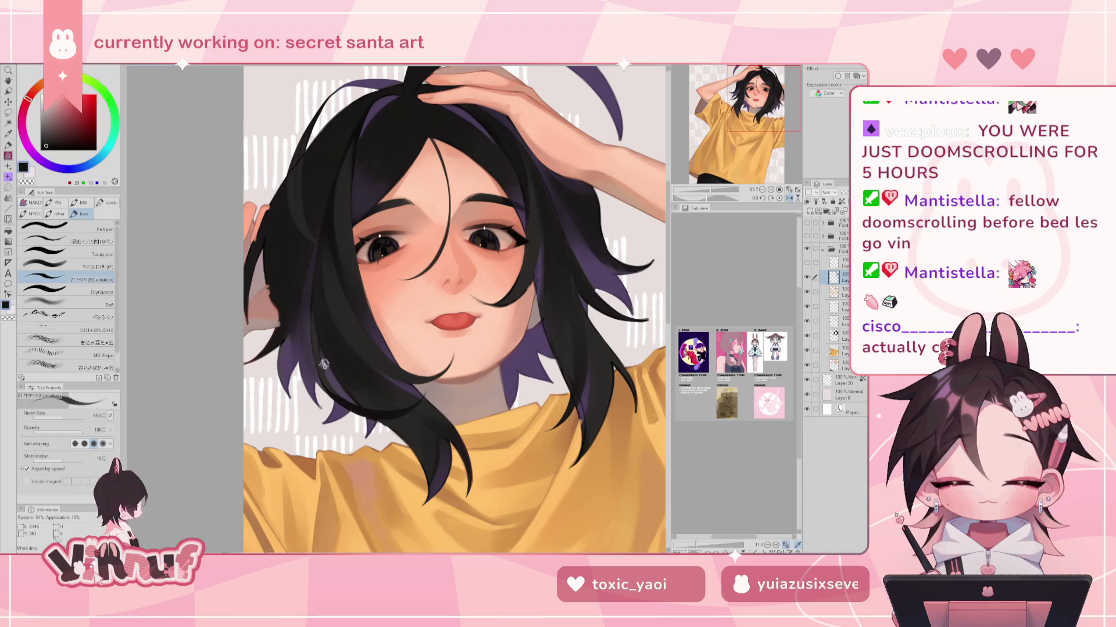
{"action": "left_click", "coordinate": [314, 336], "text": "alt"}
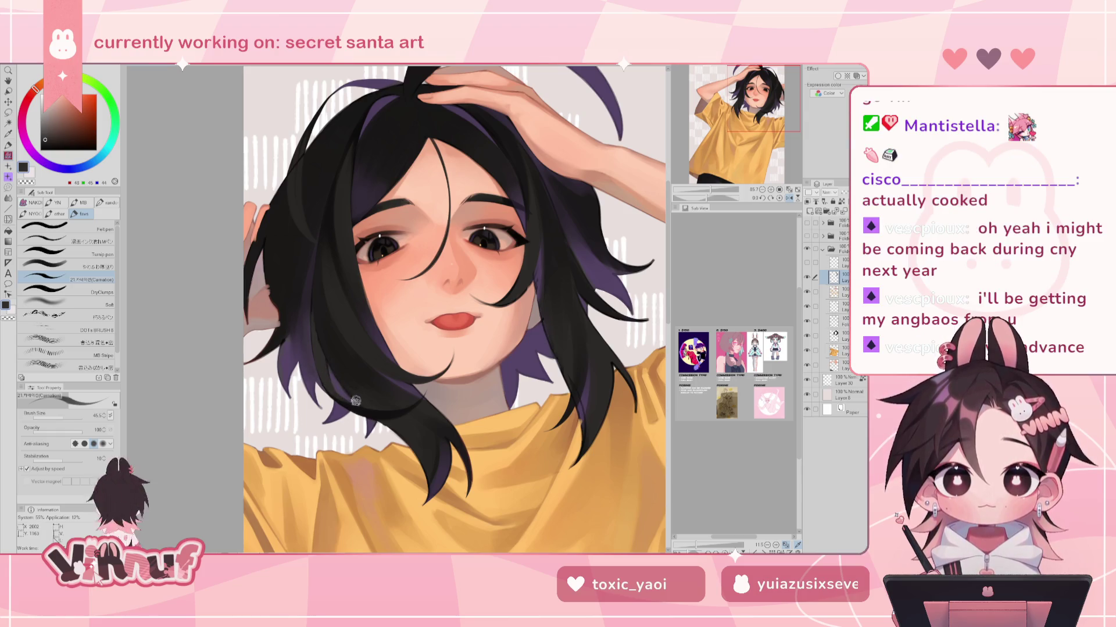
Add dark purple strands, then continue in black and slightly lighter dark grey tones
{"action": "left_click", "coordinate": [342, 390], "text": "alt"}
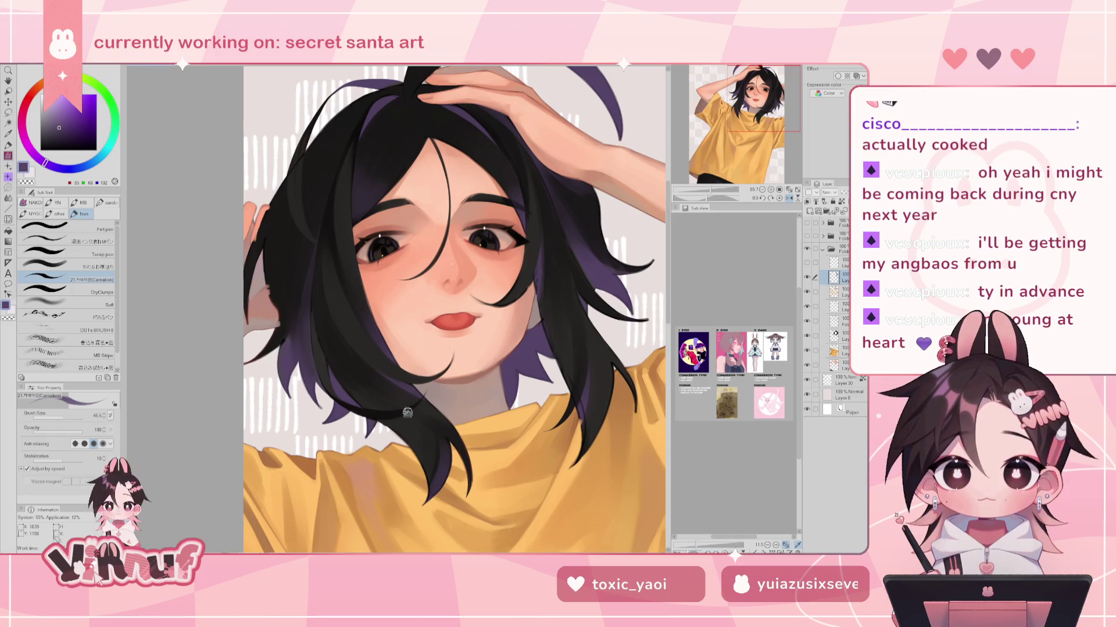
{"action": "left_click", "coordinate": [372, 407], "text": "alt"}
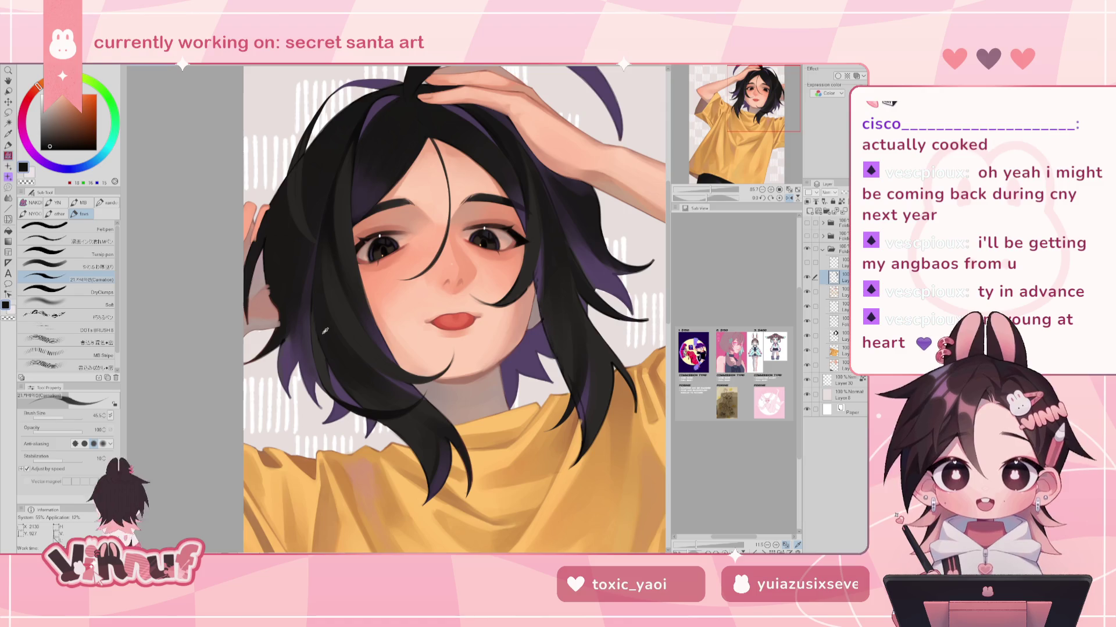
{"action": "left_click", "coordinate": [311, 301], "text": "alt"}
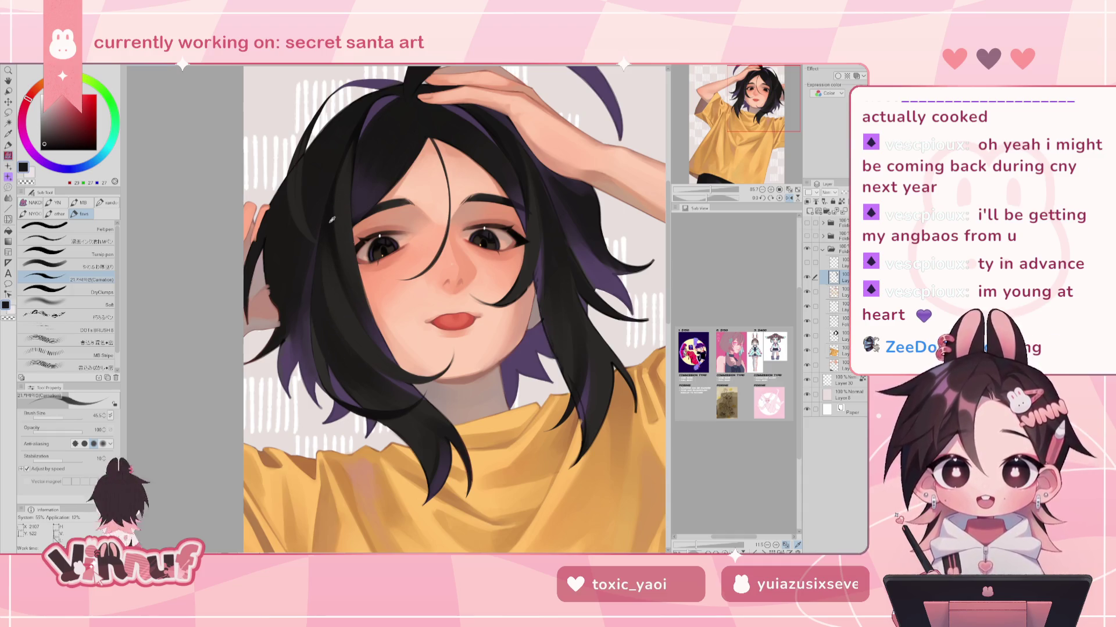
{"action": "left_click", "coordinate": [324, 226], "text": "alt"}
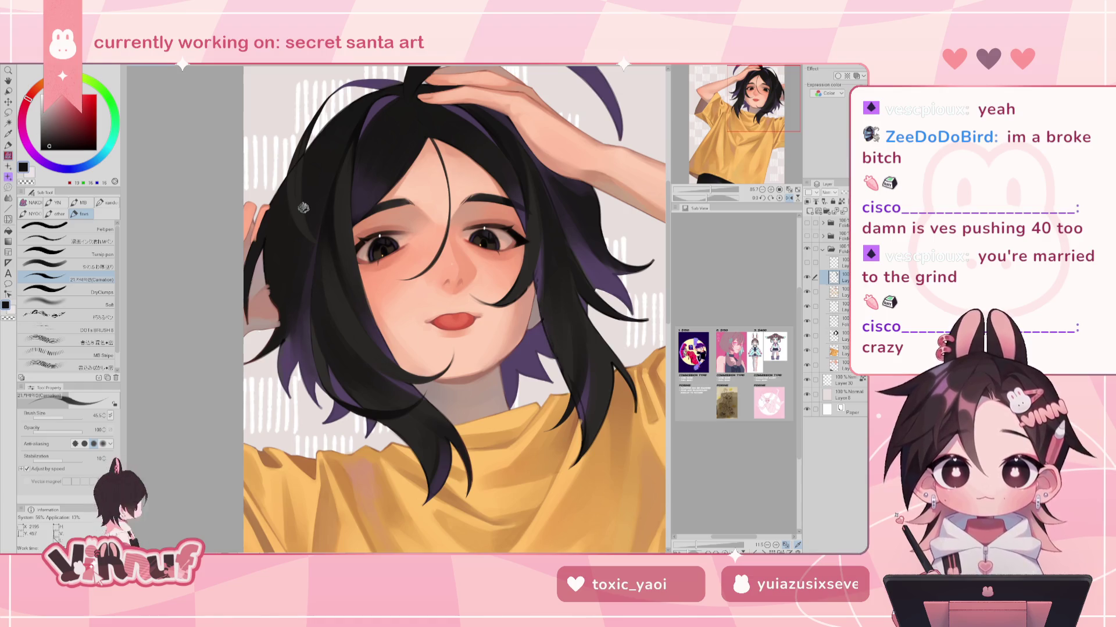
{"action": "key", "text": "b"}
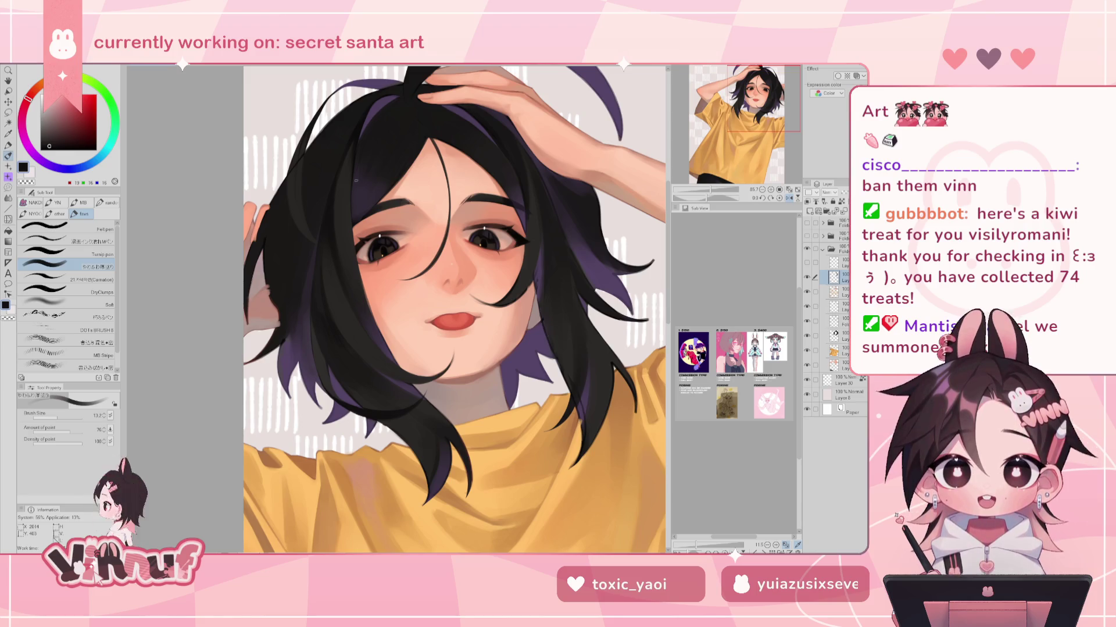
At brush size 28.1, blend face and jaw hair edges with sampled orange-brown, dark and near-black tones
{"action": "left_click", "coordinate": [66, 417]}
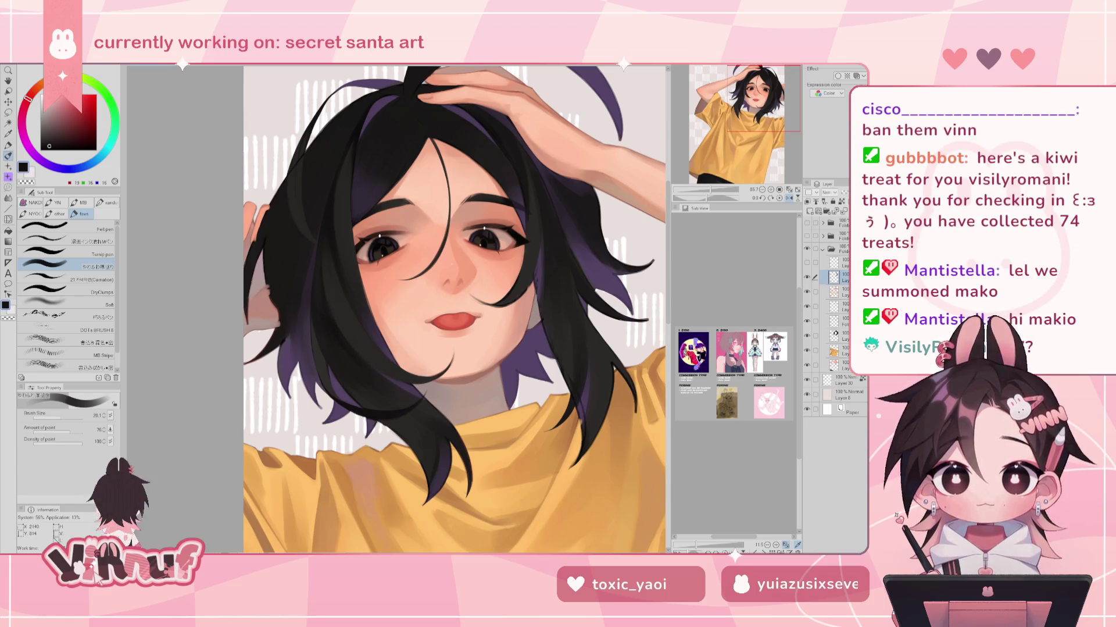
{"action": "left_click", "coordinate": [326, 304], "text": "alt"}
{"action": "left_click", "coordinate": [332, 242], "text": "alt"}
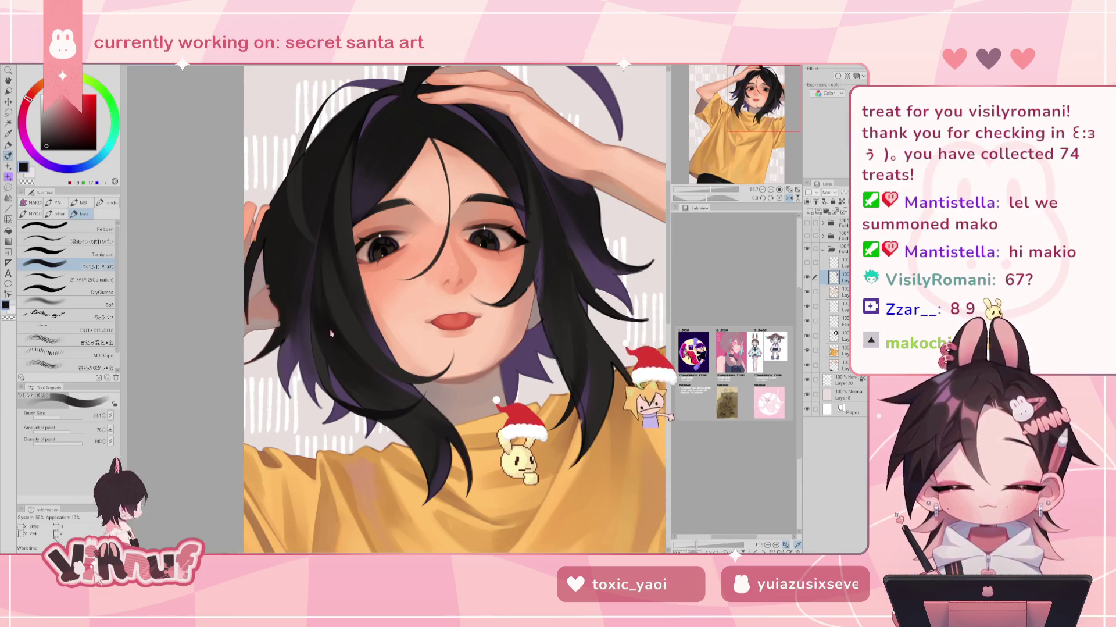
{"action": "left_click", "coordinate": [332, 328], "text": "alt"}
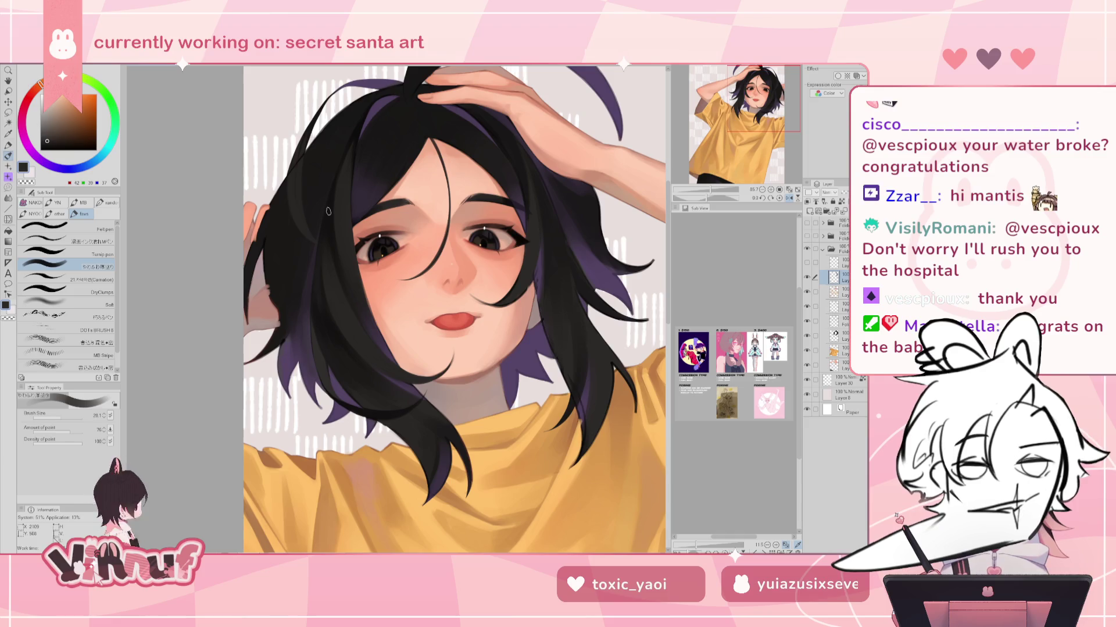
{"action": "left_click", "coordinate": [360, 363], "text": "alt"}
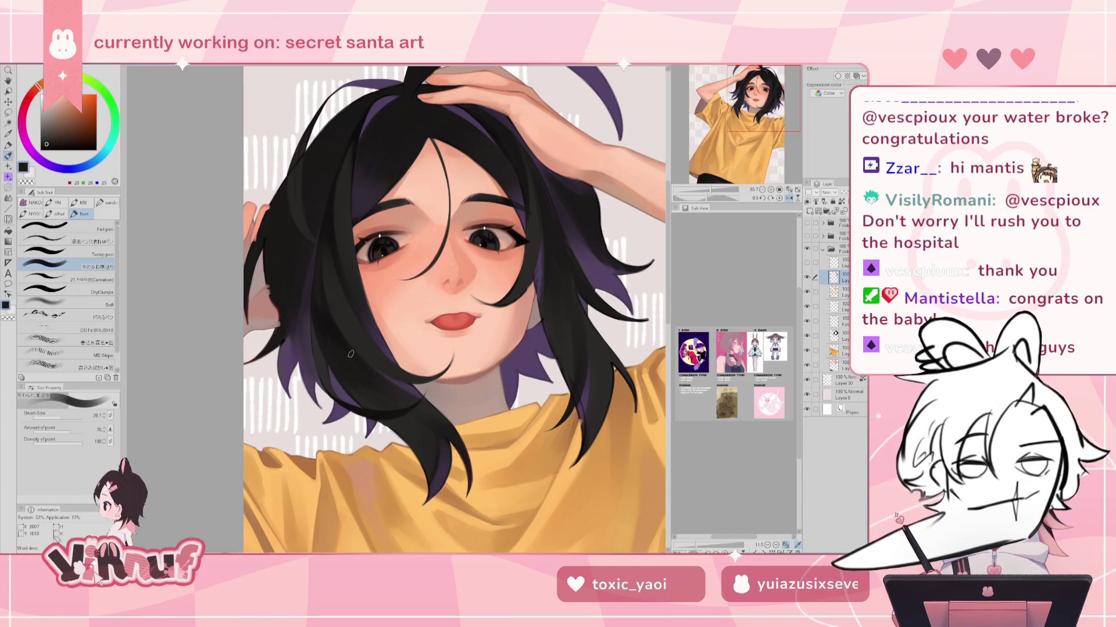
{"action": "left_click", "coordinate": [388, 387], "text": "alt"}
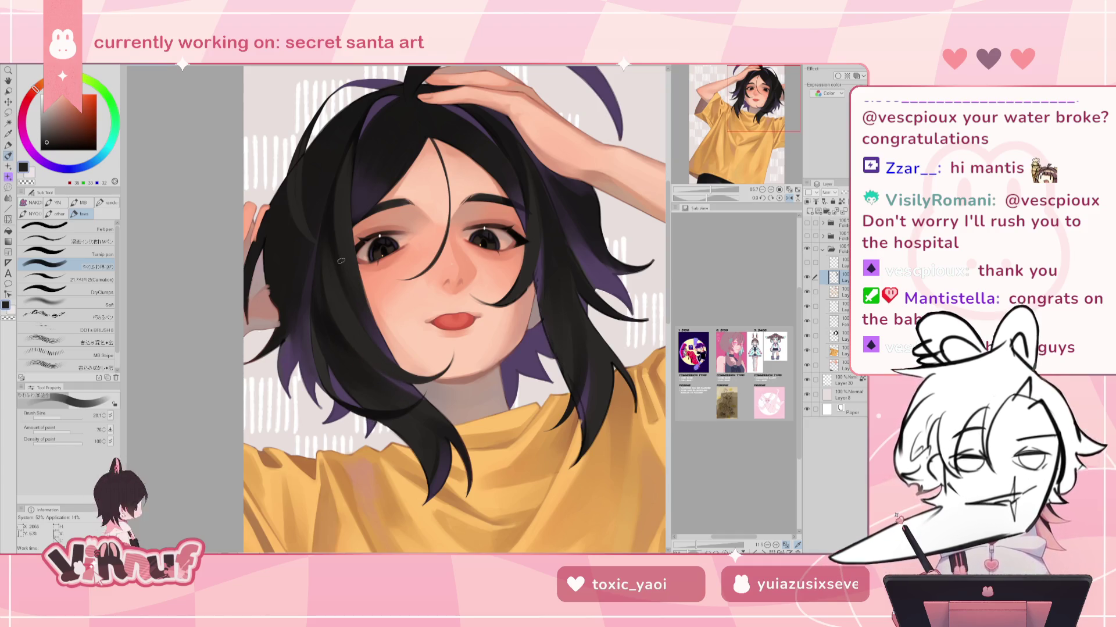
{"action": "left_click", "coordinate": [322, 282], "text": "alt"}
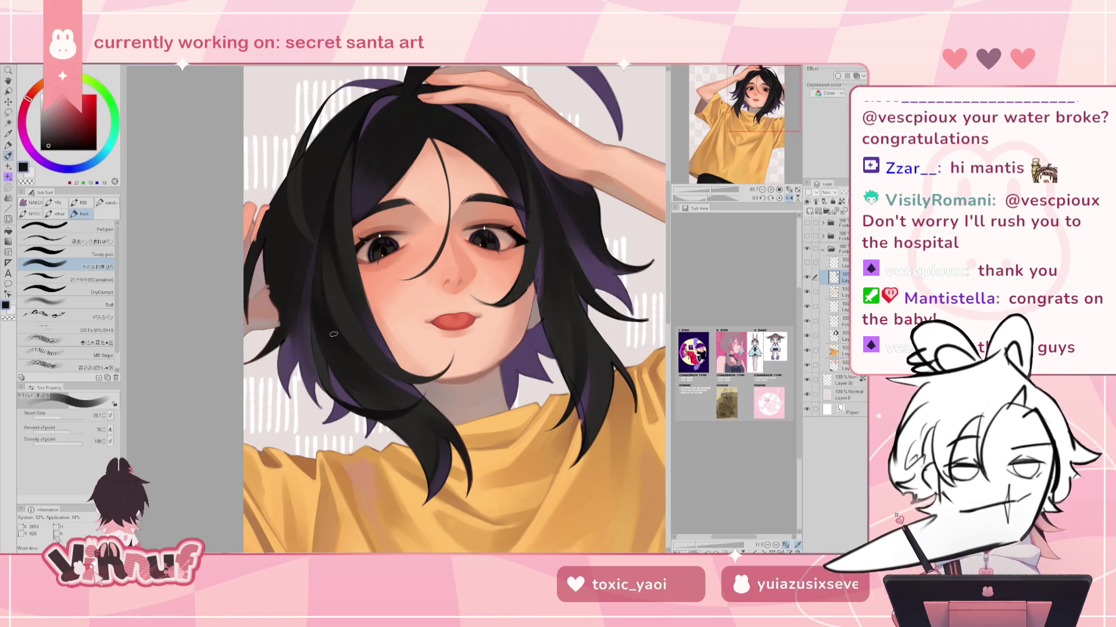
{"action": "scroll", "coordinate": [334, 333], "scroll_direction": "down", "scroll_amount": 4}
Zoom in on the face with the Carnation brush and check the drawing mirrored twice
{"action": "scroll", "coordinate": [333, 334], "scroll_direction": "up", "scroll_amount": 1}
{"action": "scroll", "coordinate": [333, 333], "scroll_direction": "up", "scroll_amount": 1}
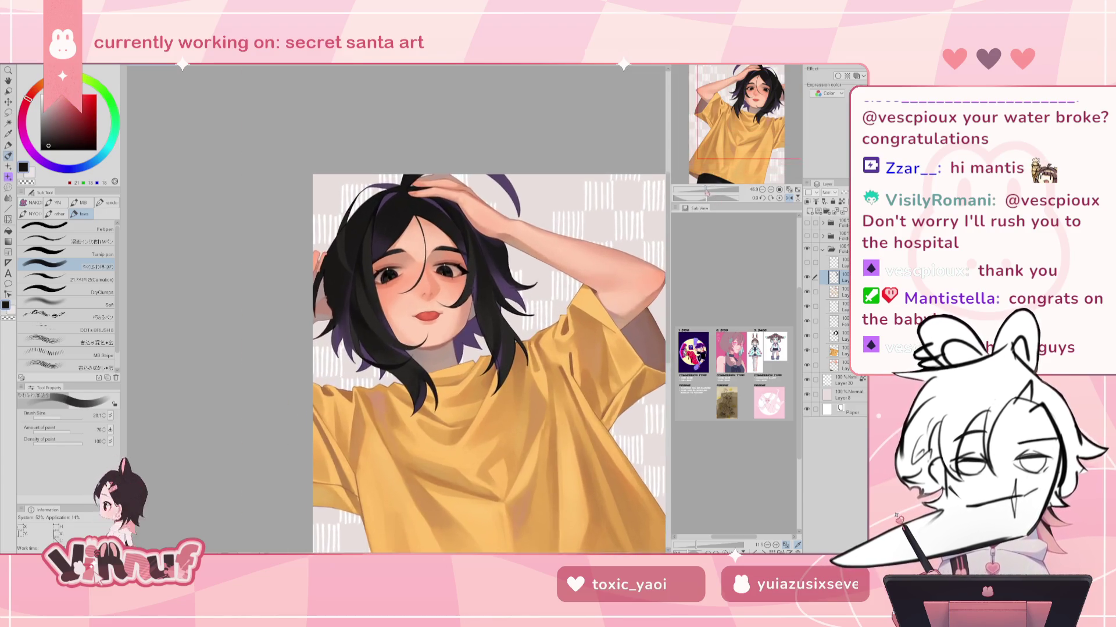
{"action": "left_click_drag", "start_coordinate": [707, 193], "coordinate": [710, 191]}
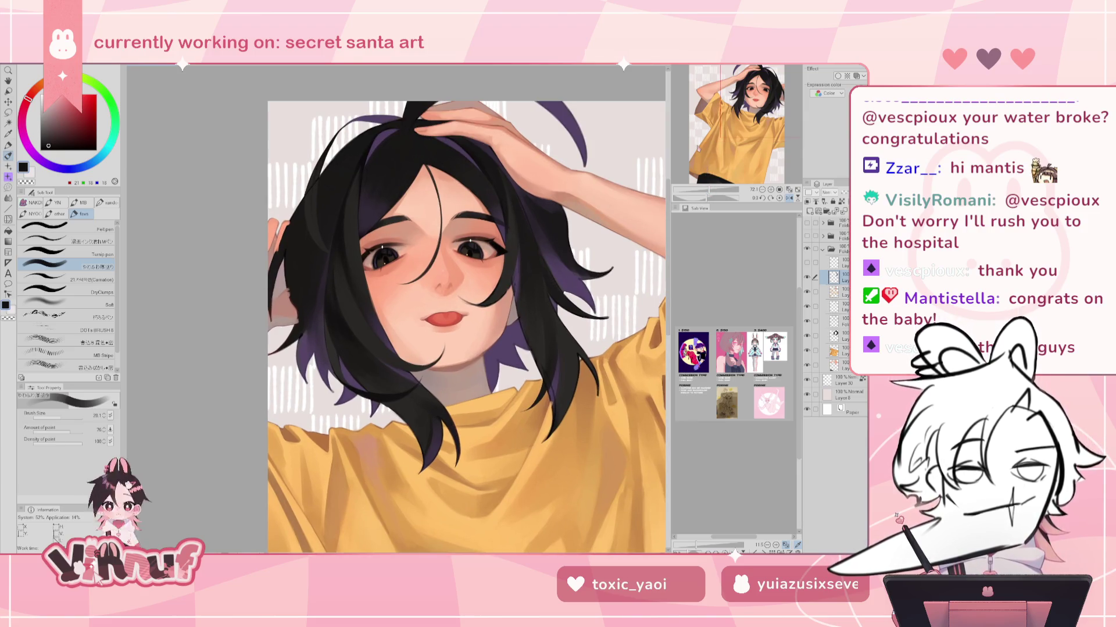
{"action": "left_click", "coordinate": [64, 279]}
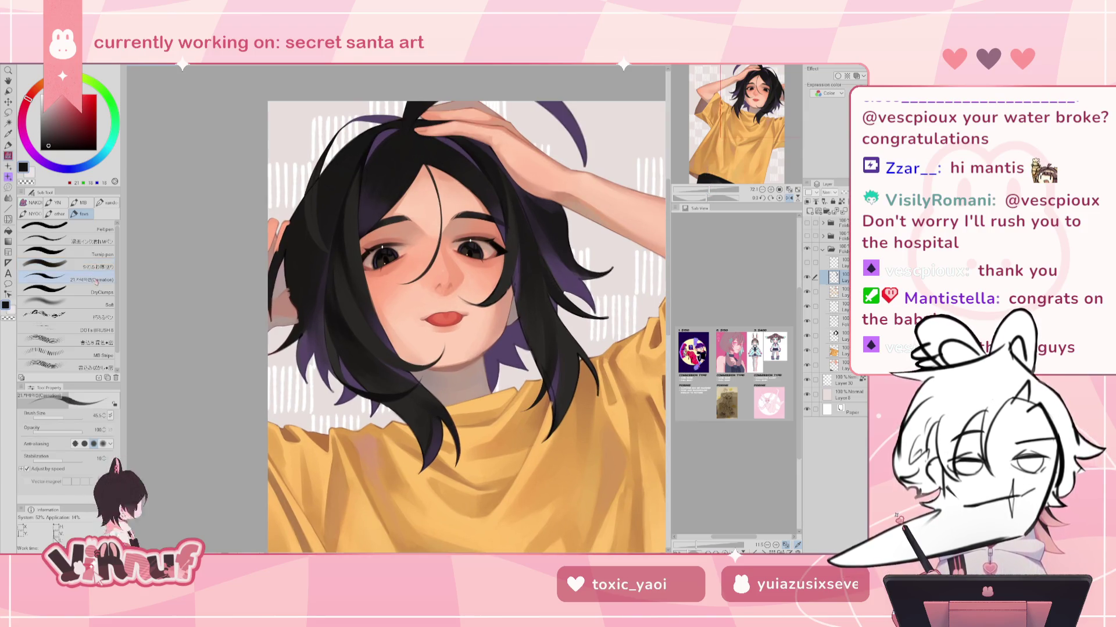
{"action": "left_click", "coordinate": [331, 294], "text": "alt"}
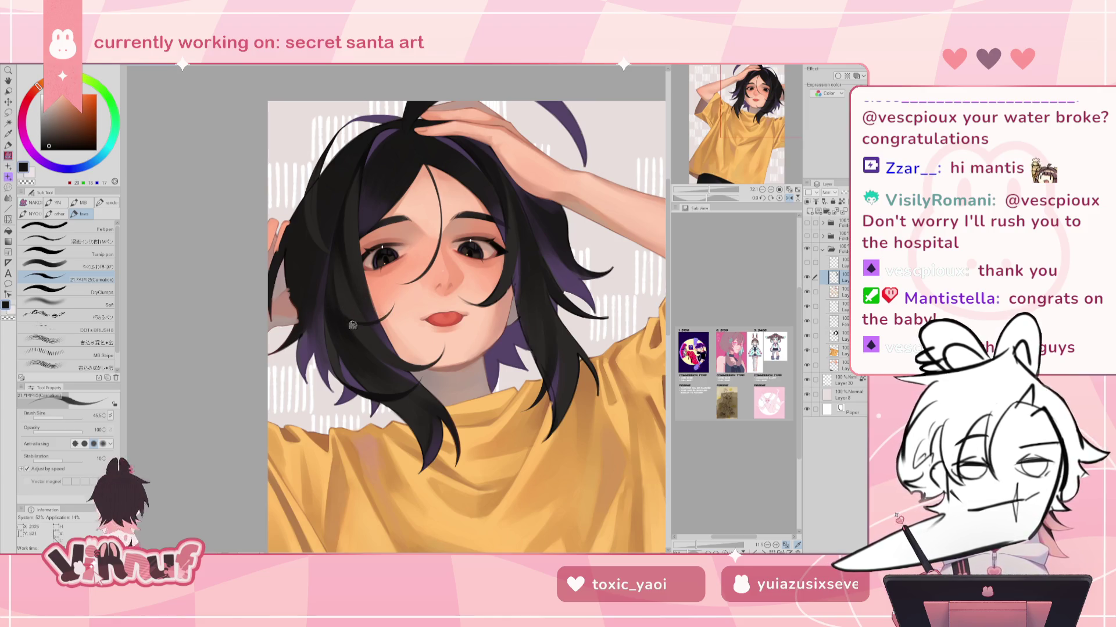
{"action": "key", "text": "h"}
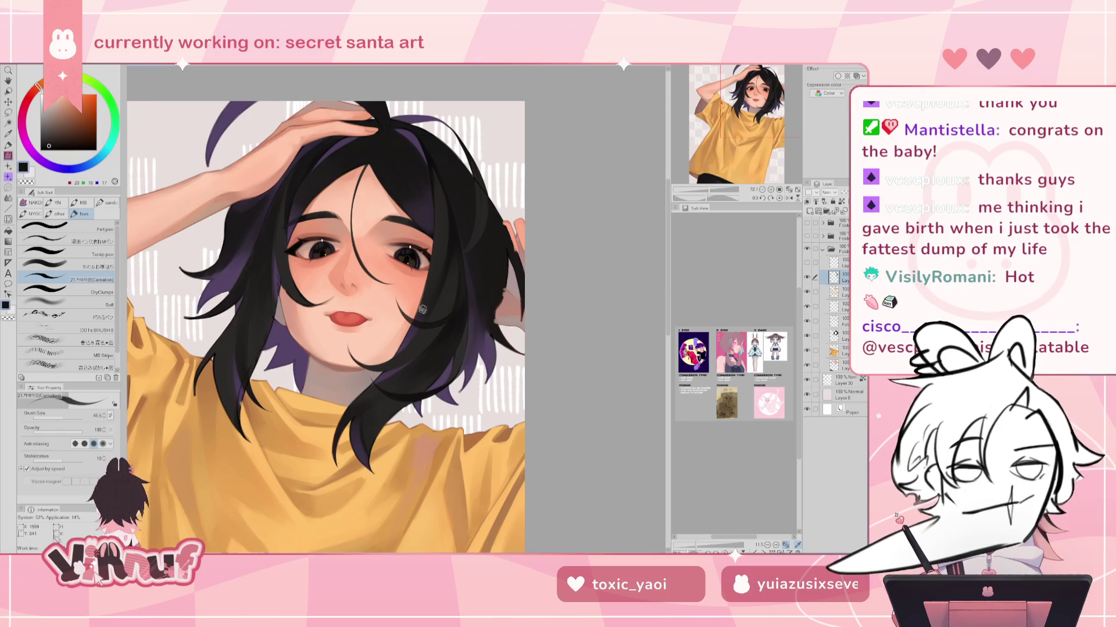
{"action": "key", "text": "h"}
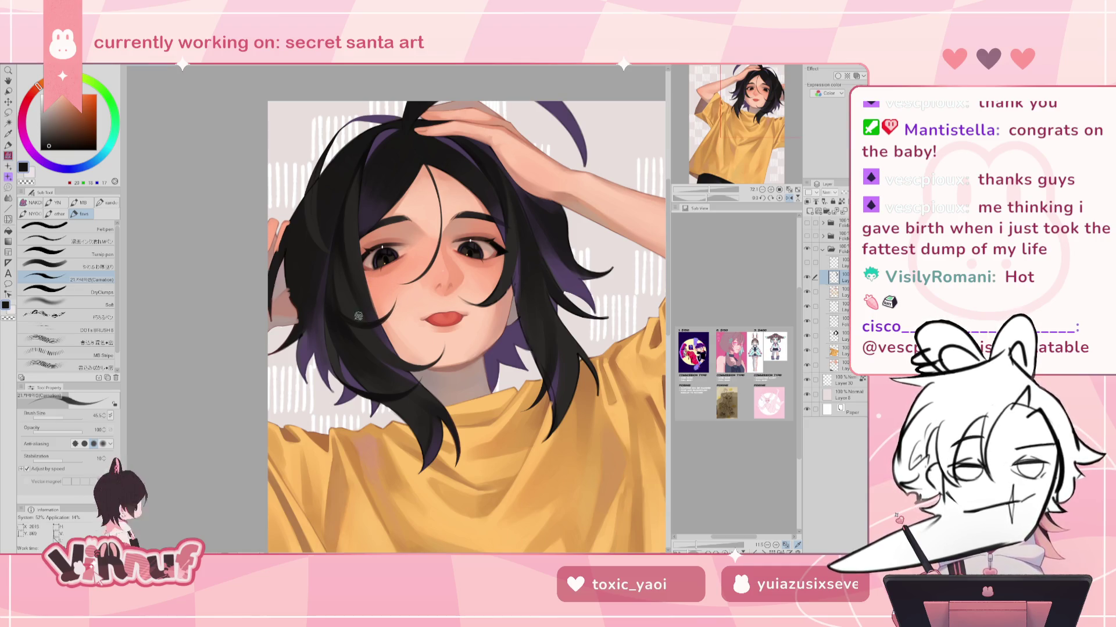
{"action": "key", "text": "h"}
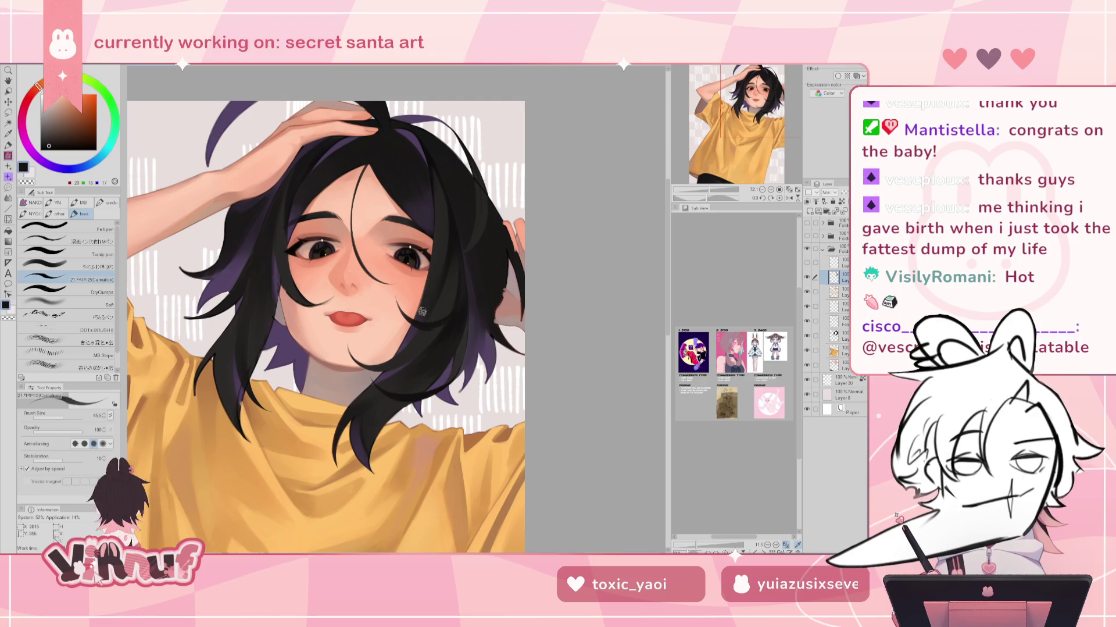
{"action": "key", "text": "h"}
Paint hair strands in sampled dark hair, purple and near-black brown tones
{"action": "left_click", "coordinate": [349, 303], "text": "alt"}
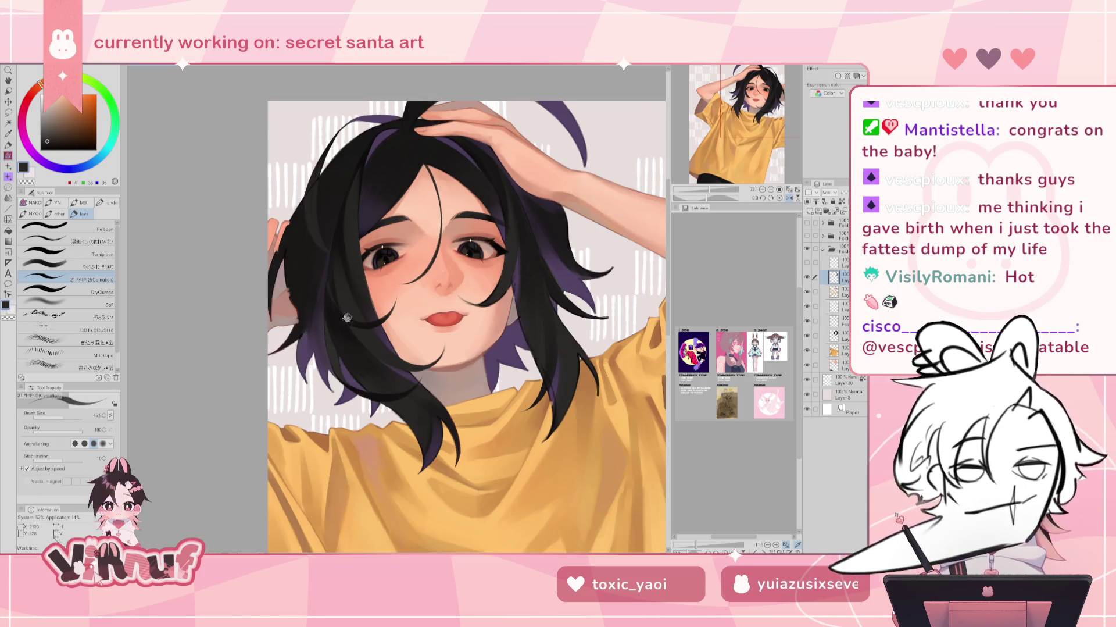
{"action": "left_click", "coordinate": [383, 333], "text": "alt"}
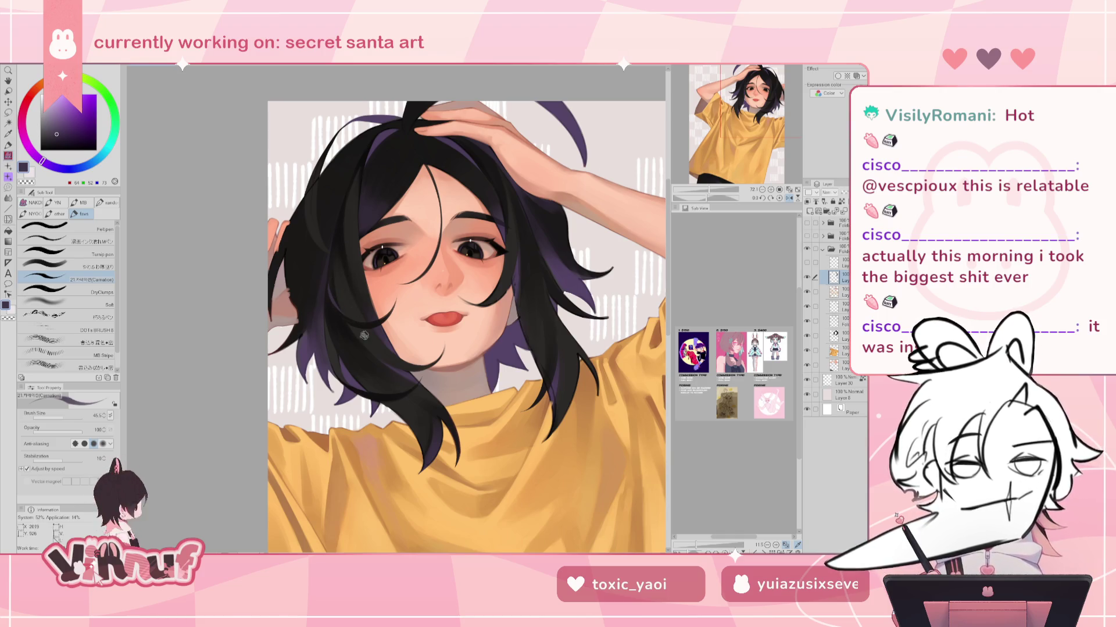
{"action": "left_click", "coordinate": [351, 323], "text": "alt"}
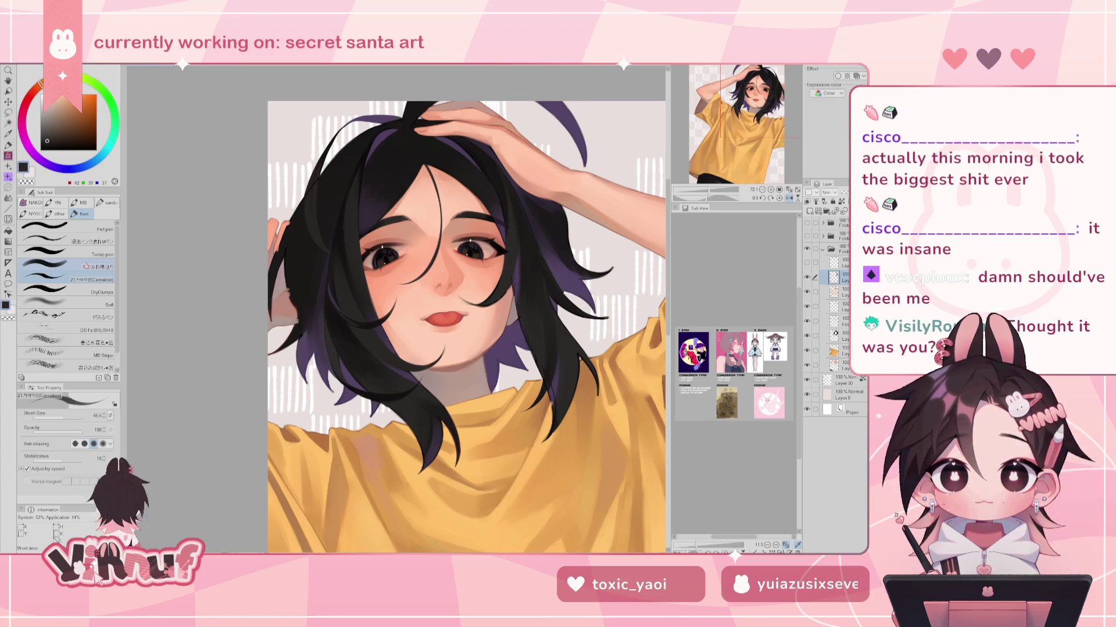
Blend face, hair and neck edges with the soft brush at size 16.2, then reset rotation and zoom out
{"action": "left_click", "coordinate": [86, 266]}
{"action": "left_click_drag", "start_coordinate": [60, 417], "coordinate": [56, 418]}
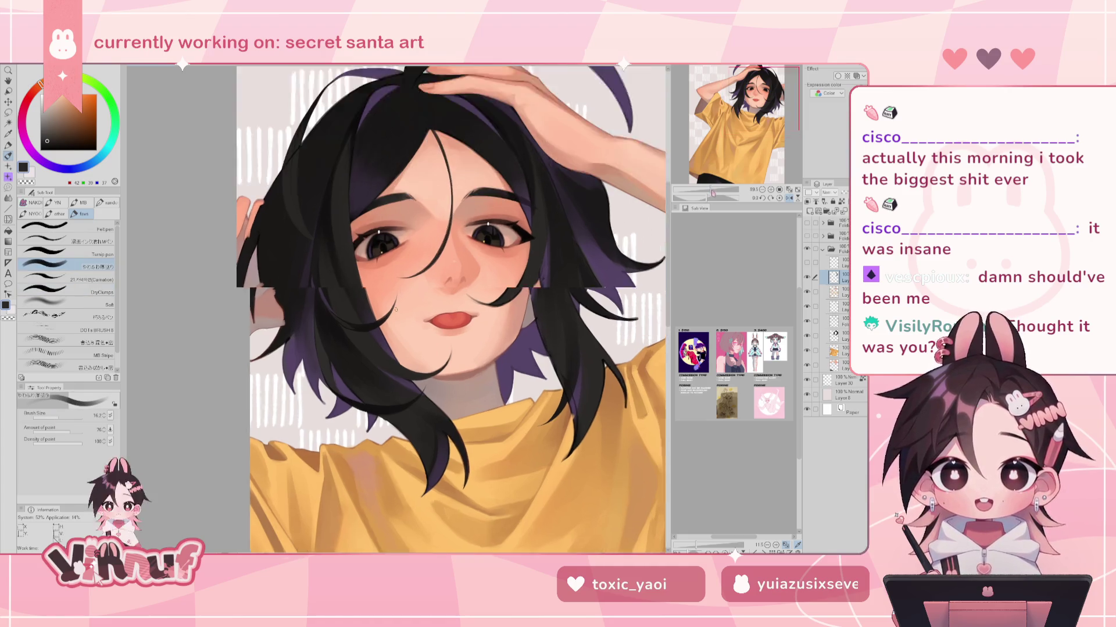
{"action": "left_click_drag", "start_coordinate": [396, 309], "coordinate": [349, 270]}
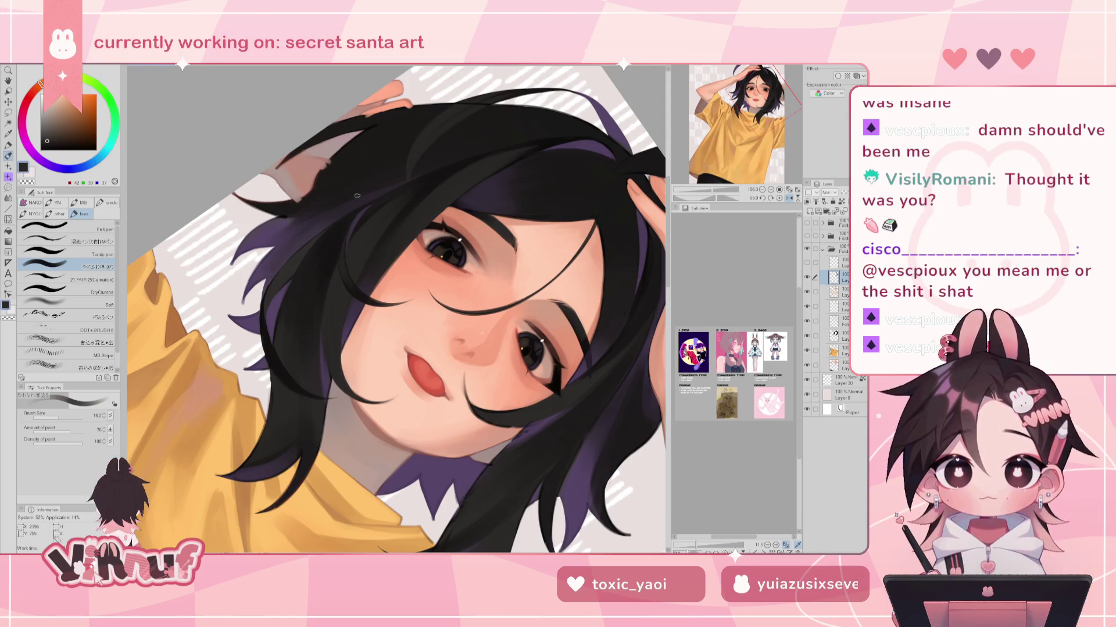
{"action": "left_click", "coordinate": [780, 197]}
{"action": "left_click_drag", "start_coordinate": [713, 189], "coordinate": [708, 190]}
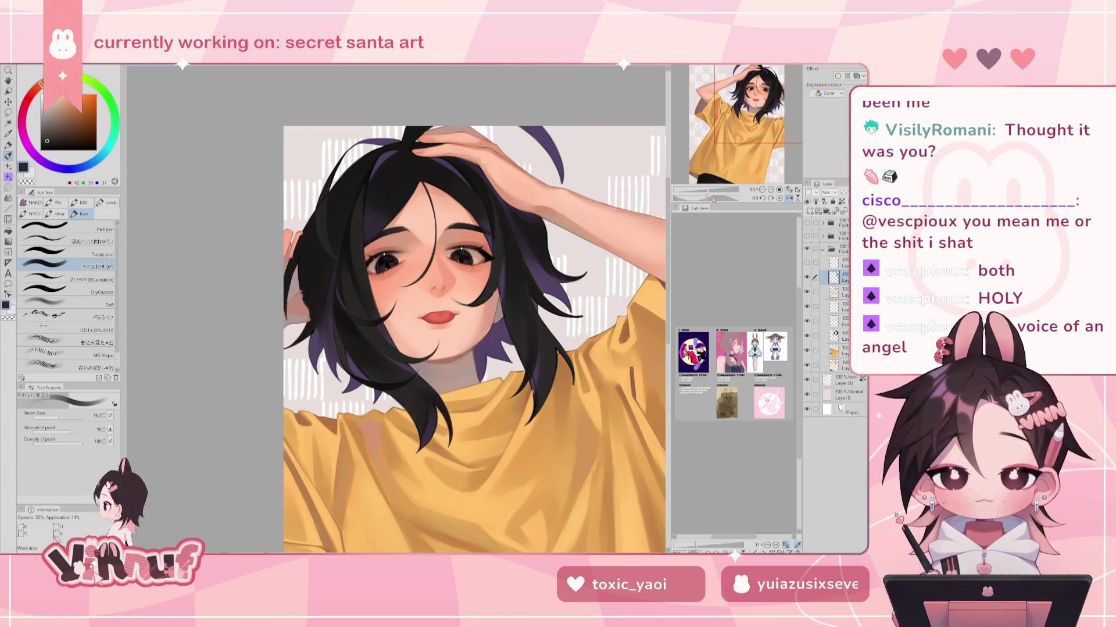
{"action": "left_click_drag", "start_coordinate": [708, 190], "coordinate": [715, 198]}
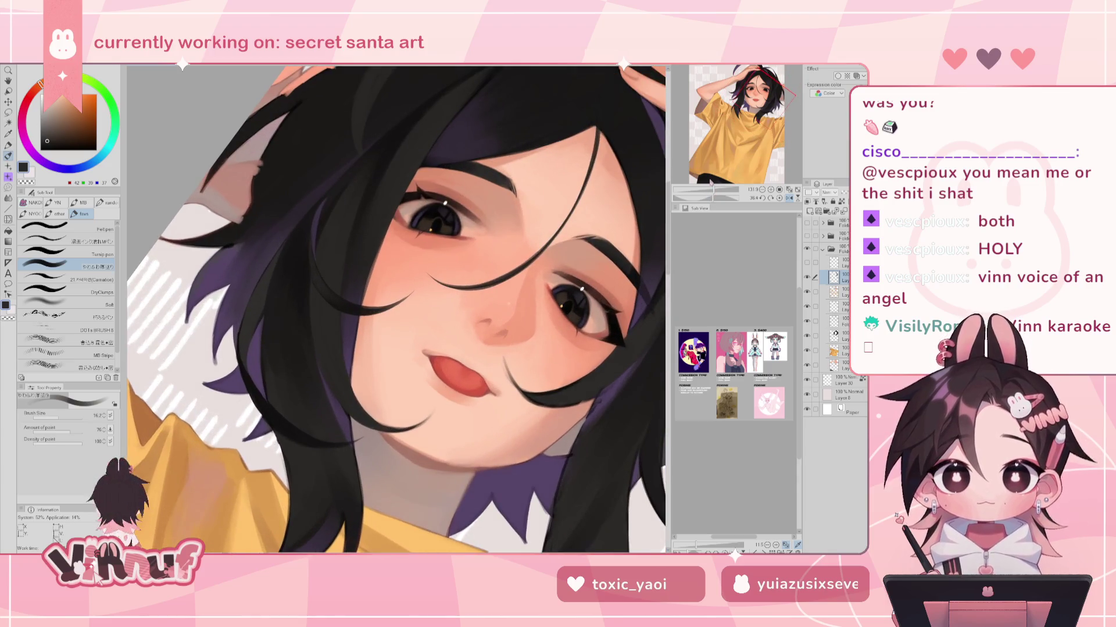
{"action": "left_click", "coordinate": [362, 308], "text": "alt"}
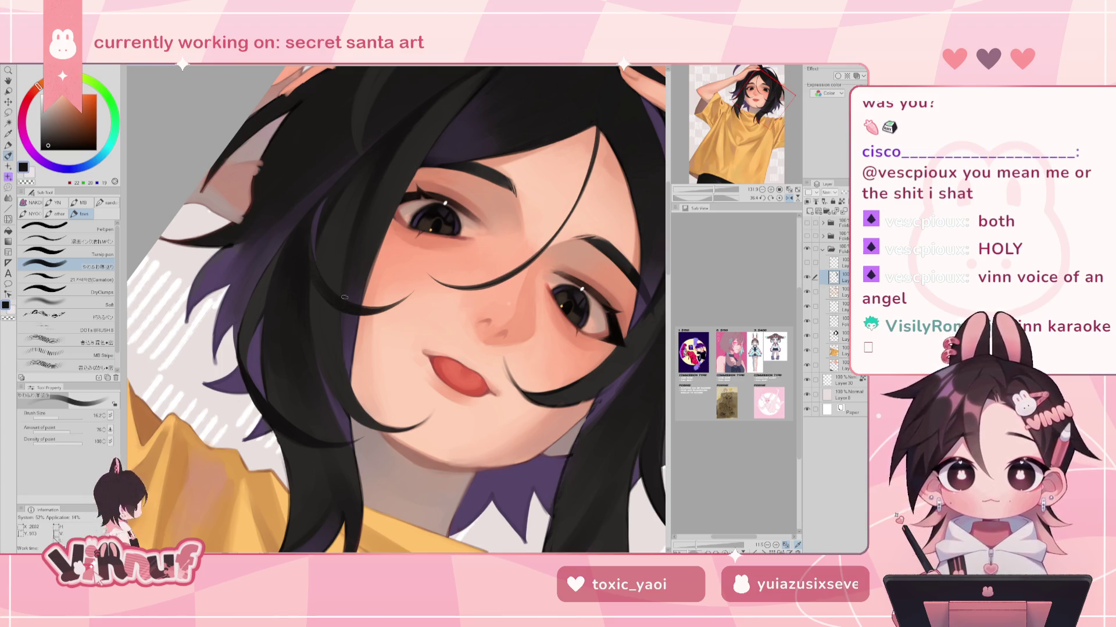
{"action": "left_click", "coordinate": [780, 198]}
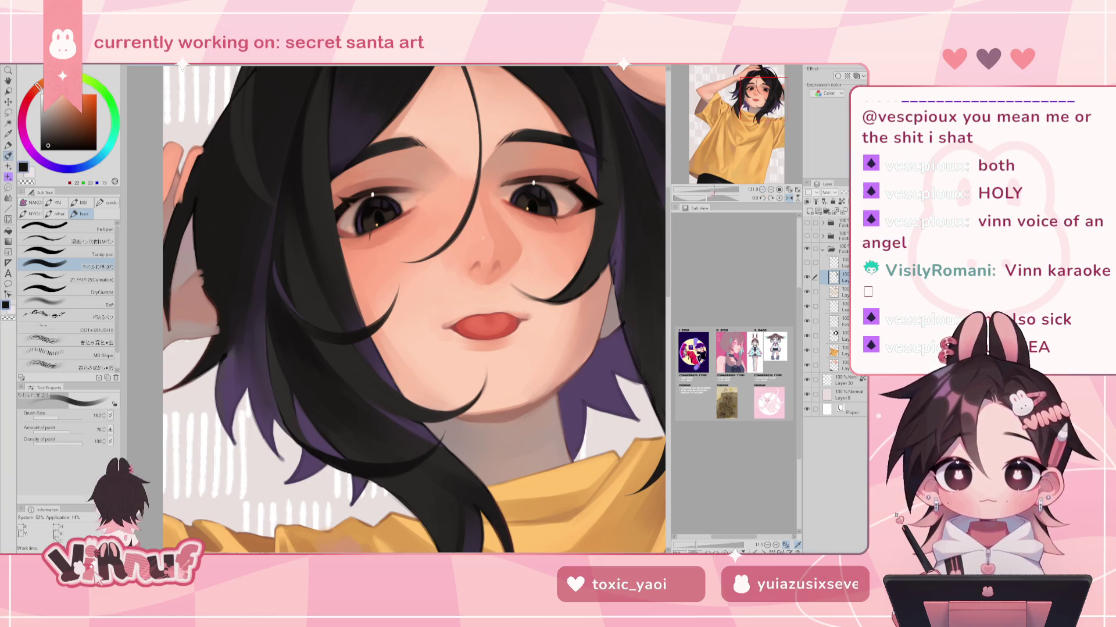
{"action": "left_click_drag", "start_coordinate": [714, 190], "coordinate": [709, 190]}
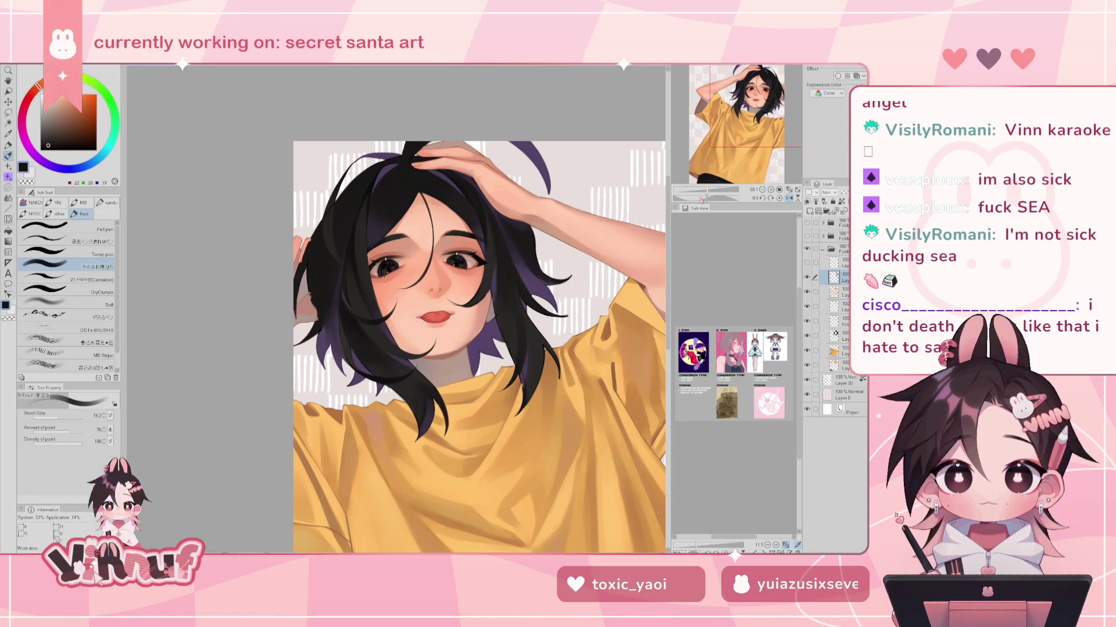
Zoom in and toggle the hair layer's visibility to compare the strand work
{"action": "left_click_drag", "start_coordinate": [707, 190], "coordinate": [713, 190]}
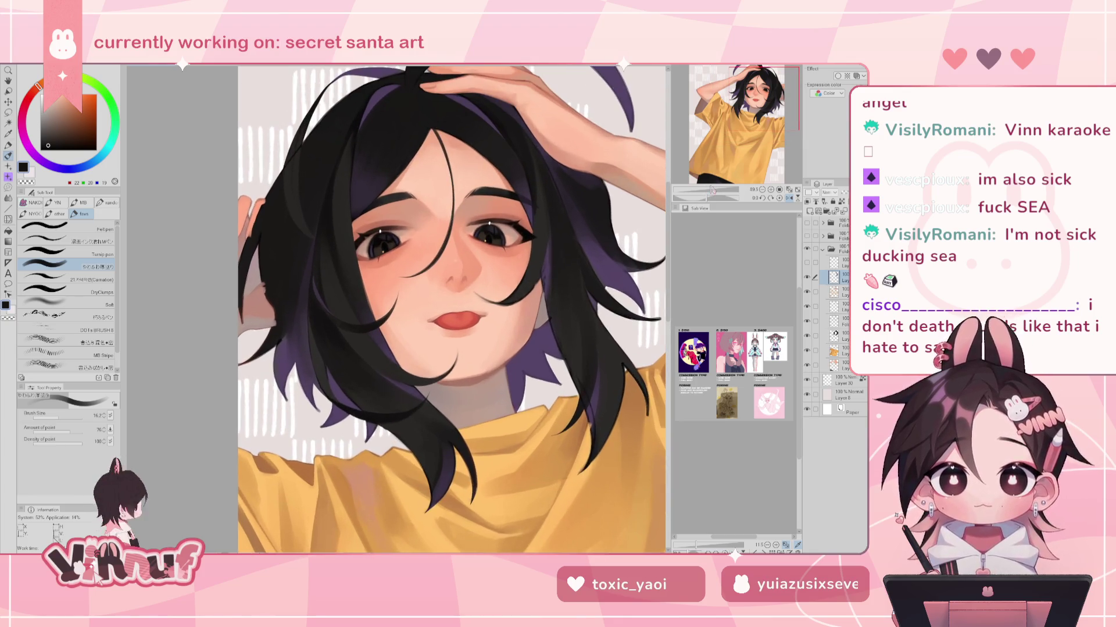
{"action": "left_click", "coordinate": [807, 277]}
{"action": "left_click", "coordinate": [808, 277]}
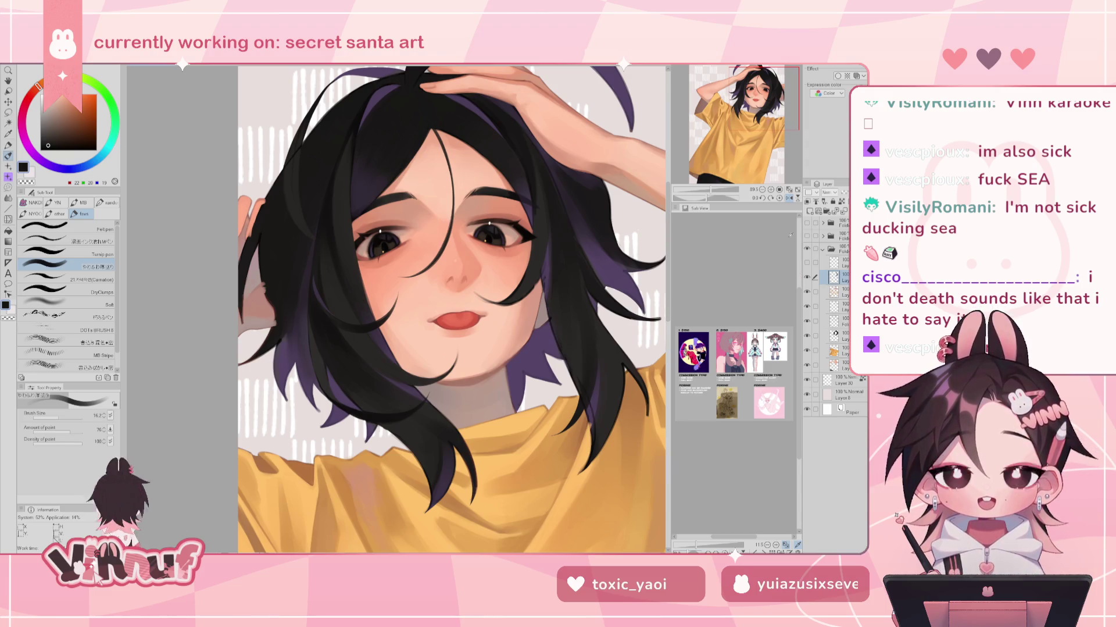
{"action": "left_click", "coordinate": [807, 277]}
{"action": "left_click", "coordinate": [807, 277]}
{"action": "left_click_drag", "start_coordinate": [710, 189], "coordinate": [714, 191]}
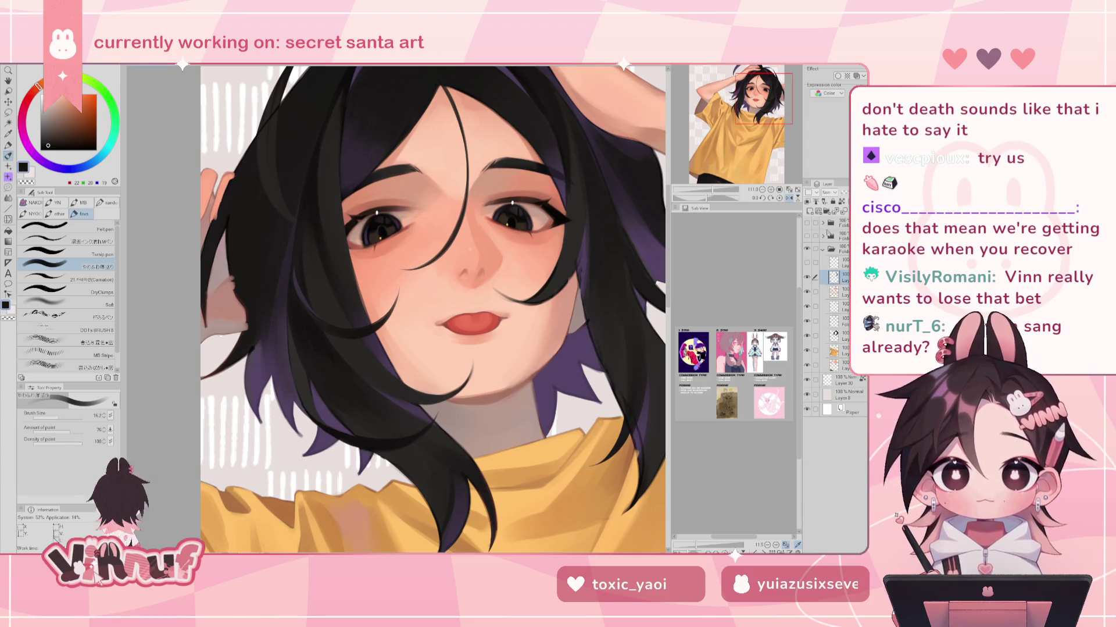
Pick a slightly lighter dark tone on the colour wheel and raise brush size to 78.9
{"action": "scroll", "coordinate": [397, 305], "scroll_direction": "down", "scroll_amount": 1}
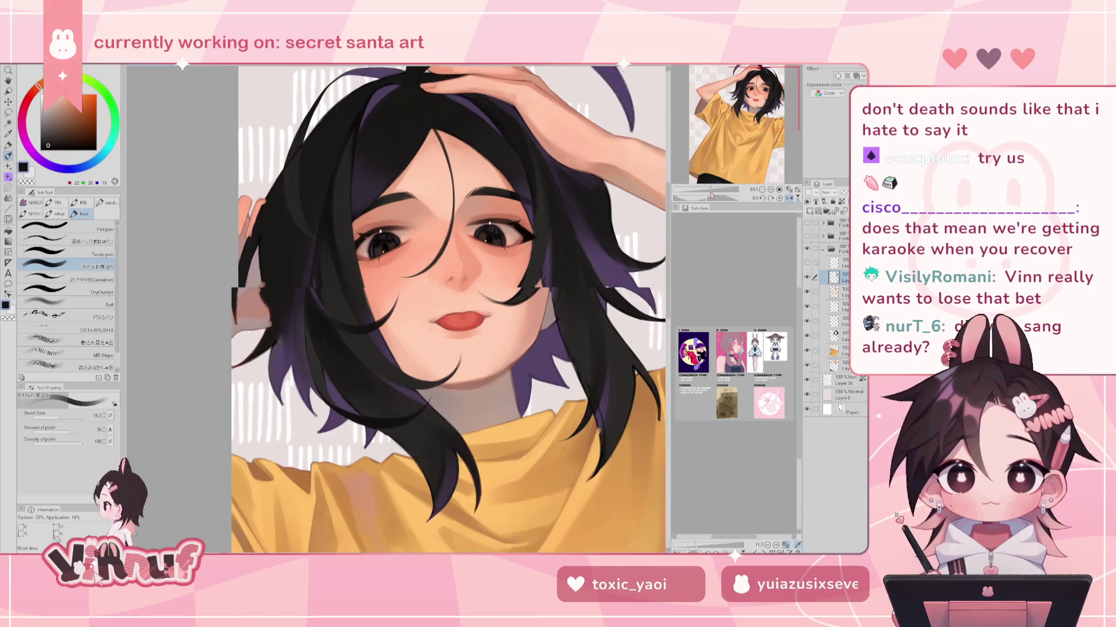
{"action": "scroll", "coordinate": [397, 305], "scroll_direction": "down", "scroll_amount": 1}
{"action": "scroll", "coordinate": [397, 305], "scroll_direction": "down", "scroll_amount": 1}
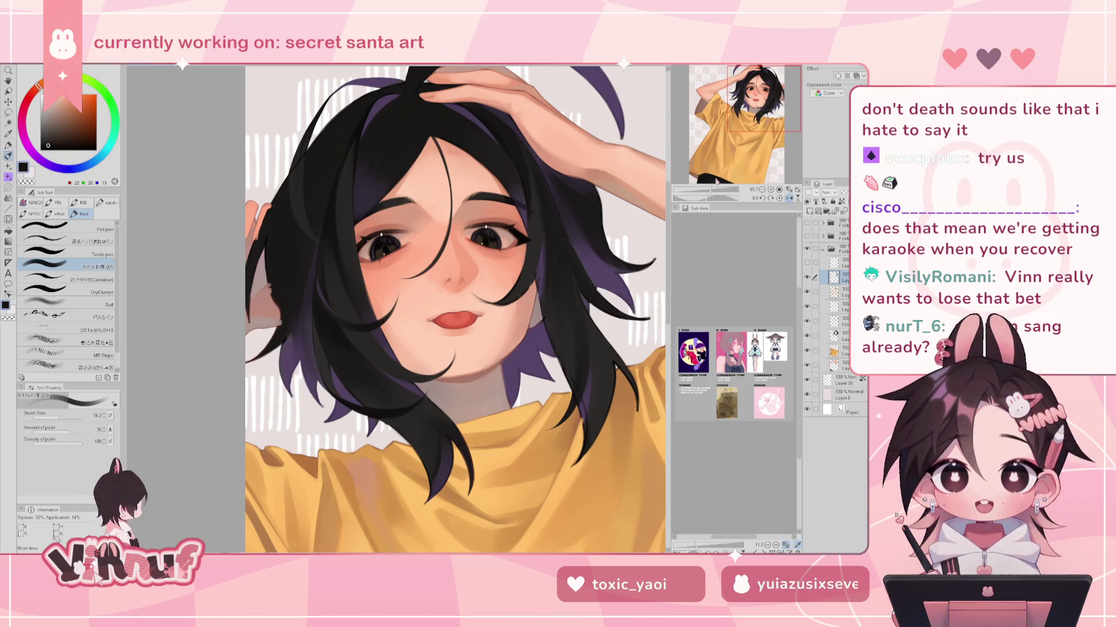
{"action": "left_click_drag", "start_coordinate": [454, 309], "coordinate": [420, 350]}
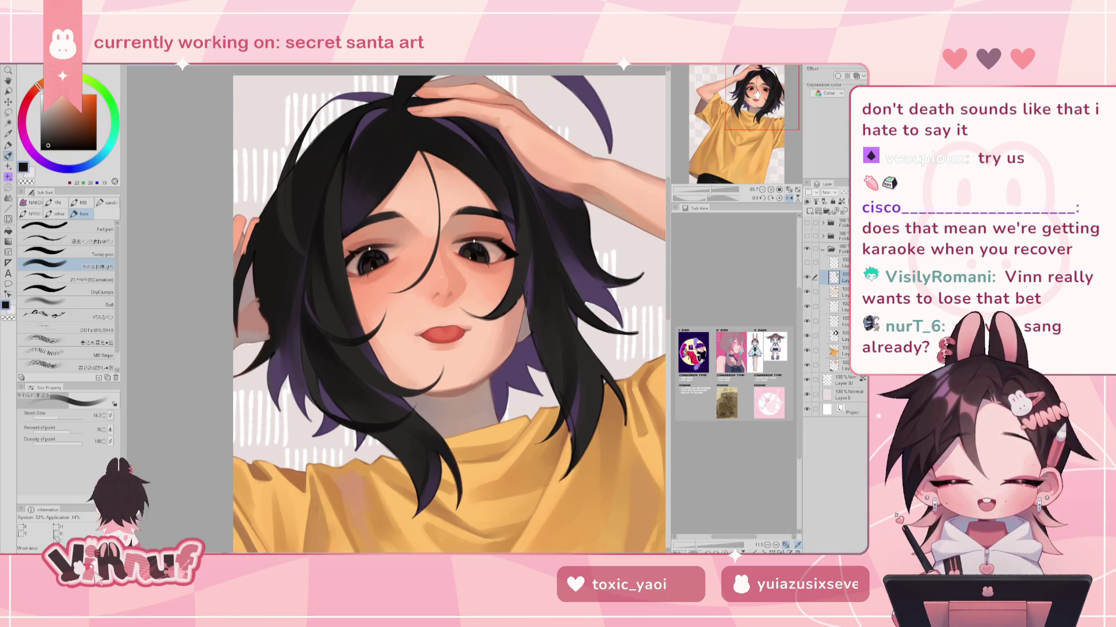
{"action": "left_click", "coordinate": [323, 208], "text": "alt"}
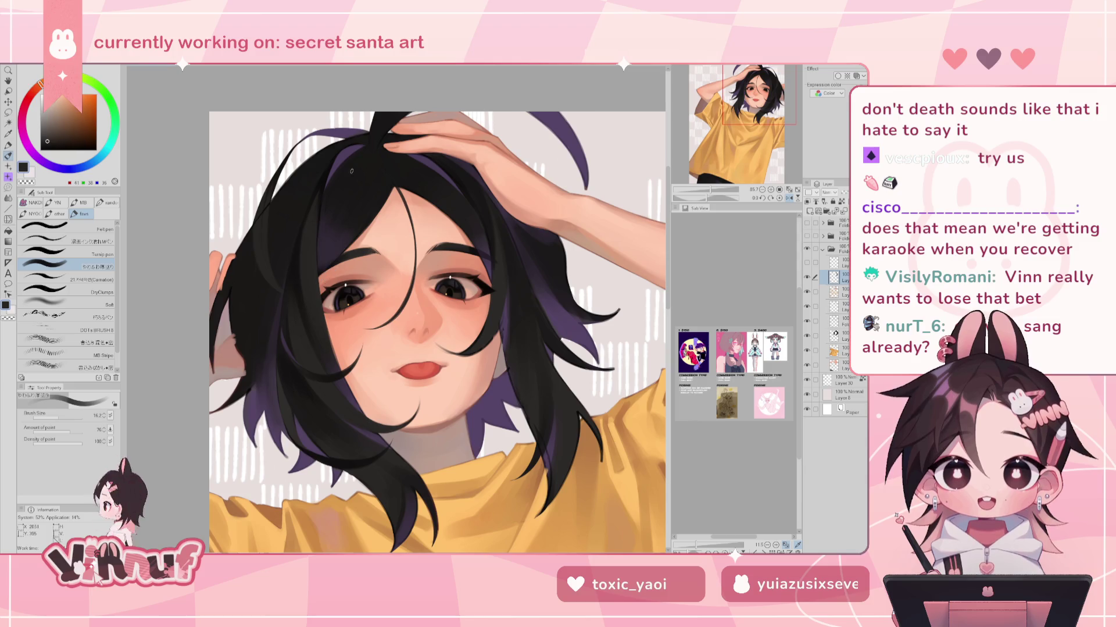
{"action": "left_click_drag", "start_coordinate": [396, 308], "coordinate": [401, 311]}
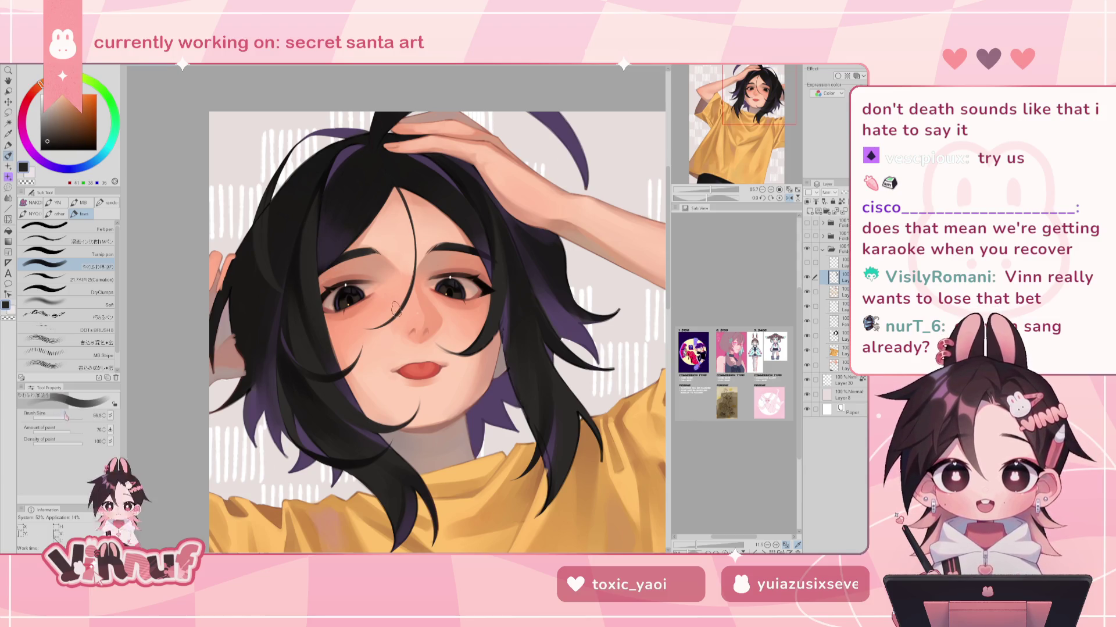
{"action": "key", "text": "h"}
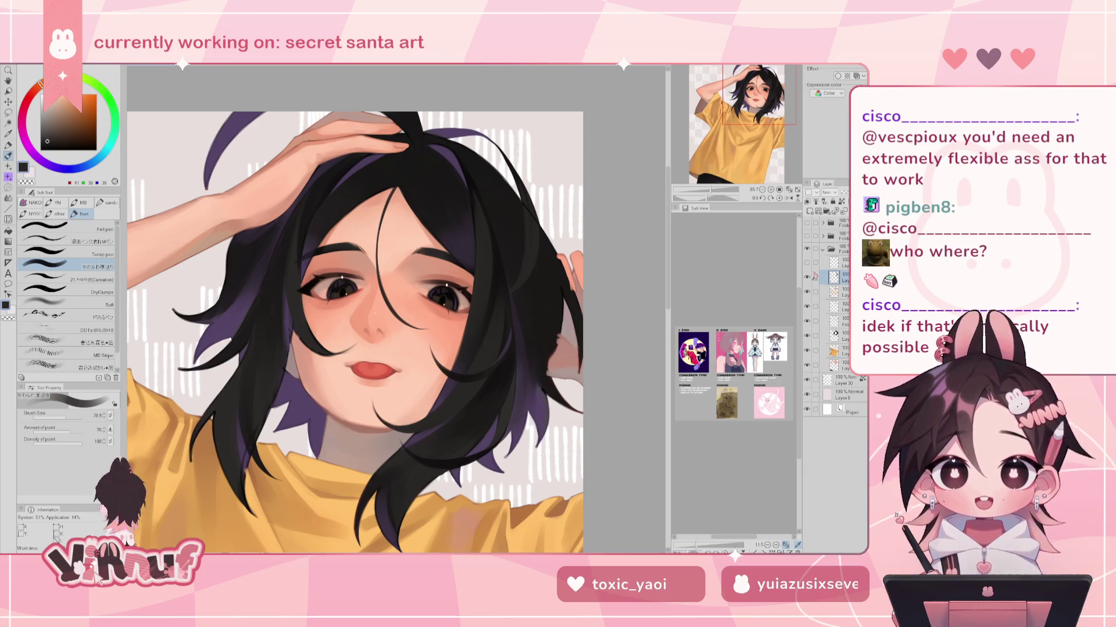
Toggle the layer visibility repeatedly and mirror the view to compare the hair strand work
{"action": "left_click", "coordinate": [807, 276]}
{"action": "left_click", "coordinate": [807, 277]}
{"action": "left_click", "coordinate": [808, 277]}
{"action": "left_click", "coordinate": [808, 277]}
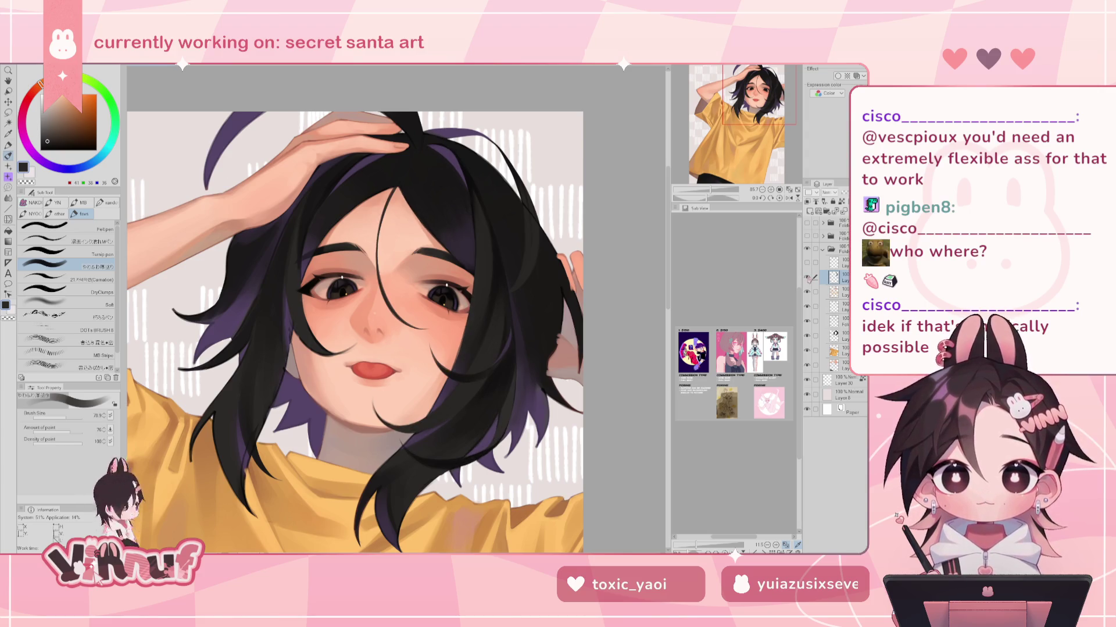
{"action": "key", "text": "h"}
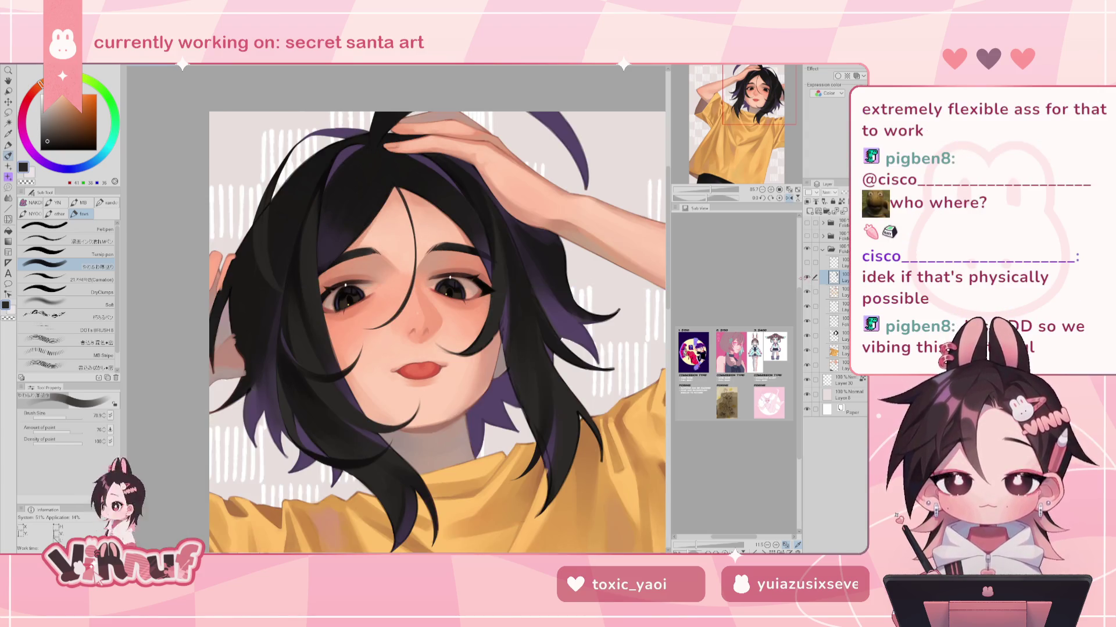
{"action": "key", "text": "h"}
{"action": "left_click", "coordinate": [807, 277]}
{"action": "left_click", "coordinate": [807, 277]}
{"action": "left_click_drag", "start_coordinate": [750, 149], "coordinate": [745, 108]}
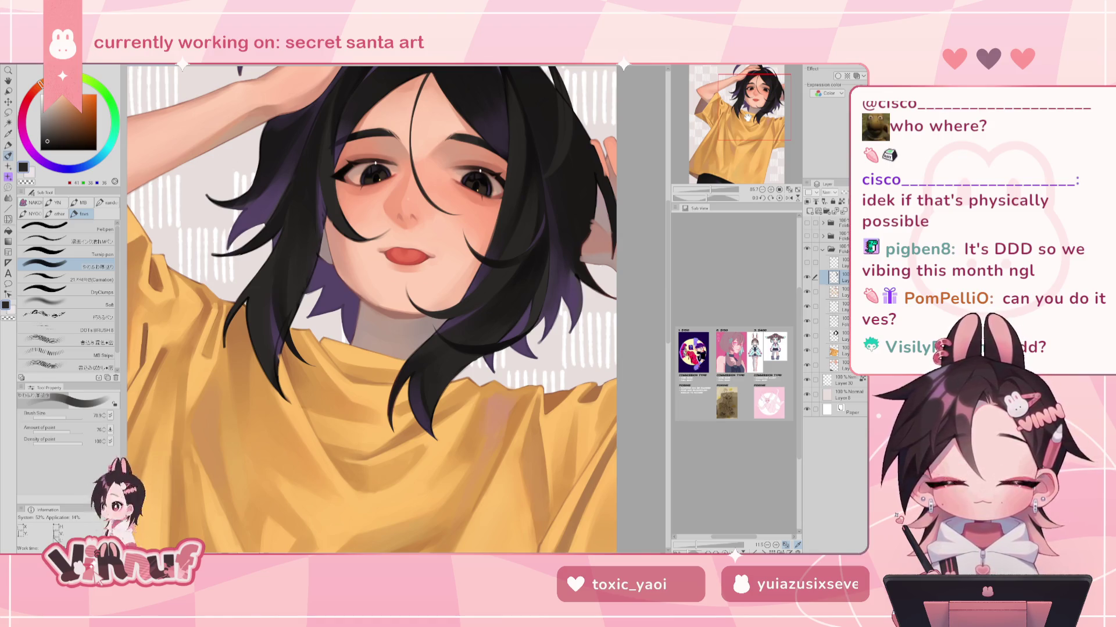
Check the strand layer once more in mirrored view and select the 21.Carnation brush
{"action": "left_click", "coordinate": [808, 277]}
{"action": "left_click", "coordinate": [808, 277]}
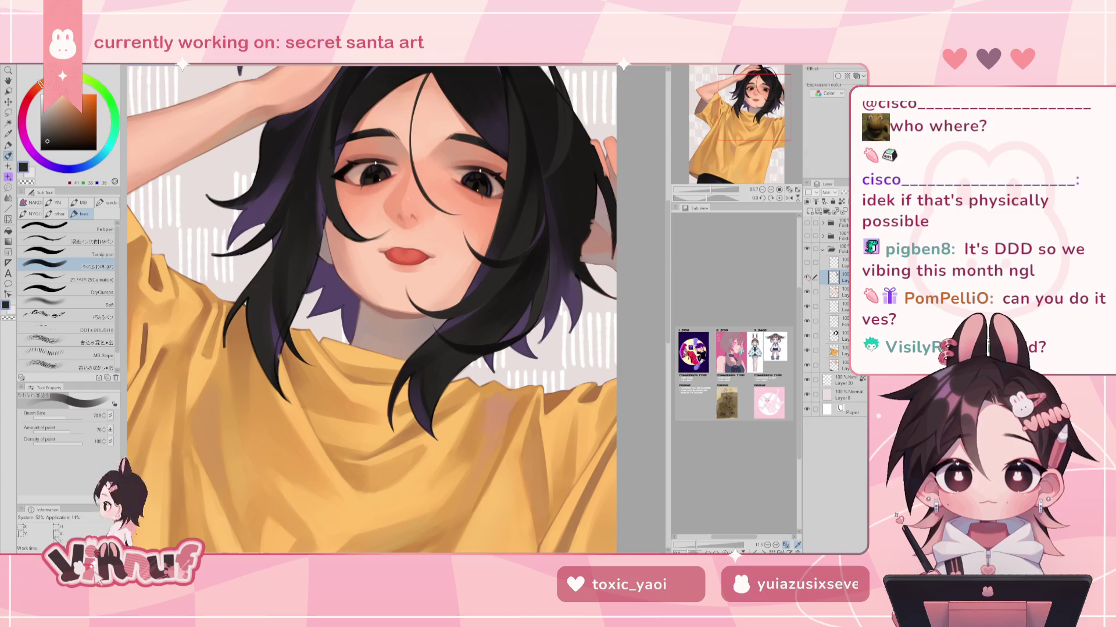
{"action": "key", "text": "h"}
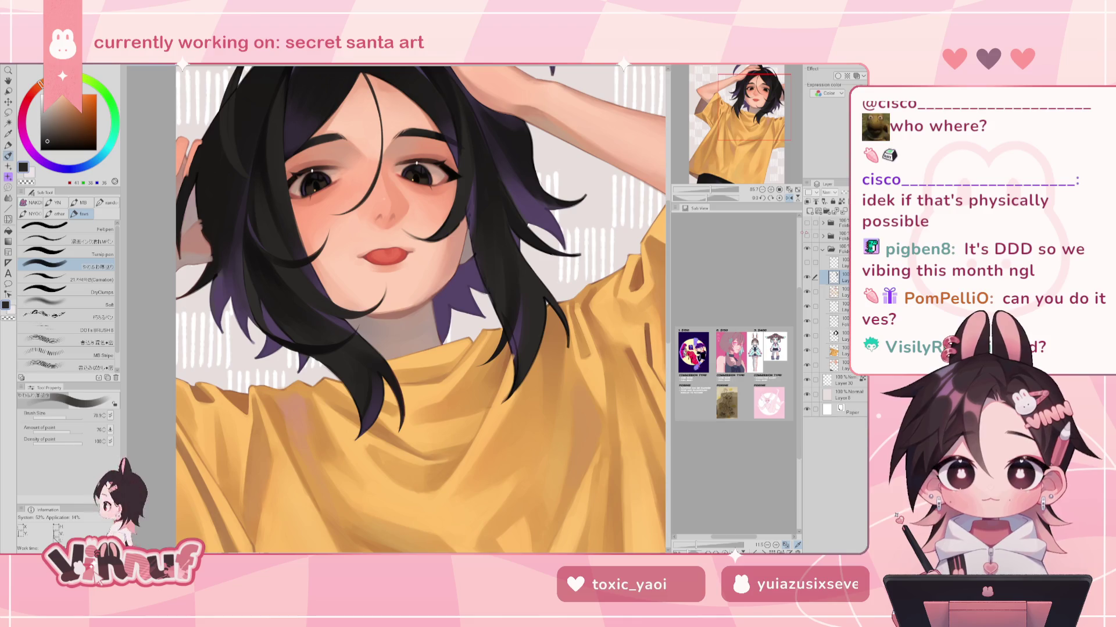
{"action": "left_click", "coordinate": [87, 280]}
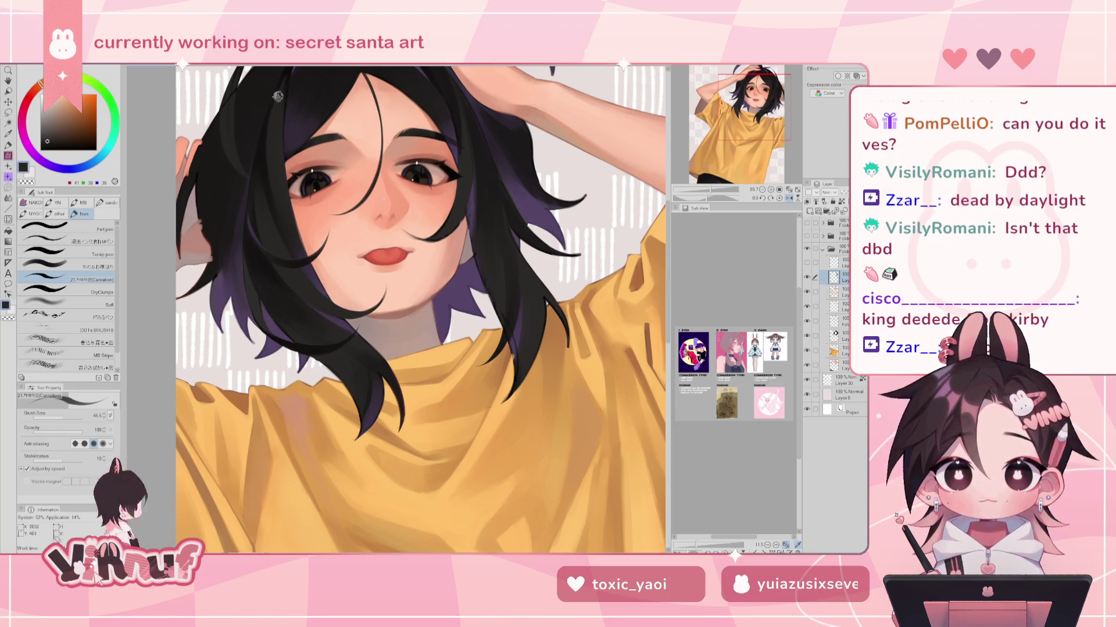
Centre the face, sample the dark hair colour, and rotate the canvas about 25°
{"action": "left_click_drag", "start_coordinate": [303, 93], "coordinate": [310, 156]}
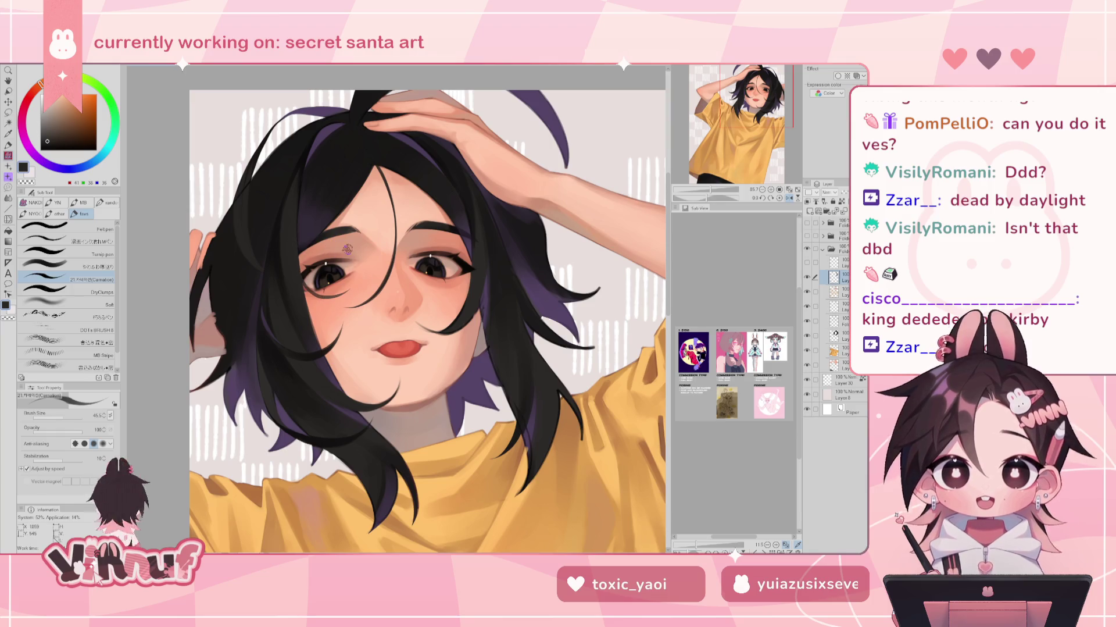
{"action": "mouse_move", "coordinate": [334, 389]}
{"action": "left_mouse_down"}
{"action": "mouse_move", "coordinate": [368, 251]}
{"action": "mouse_move", "coordinate": [342, 199]}
{"action": "left_mouse_up"}
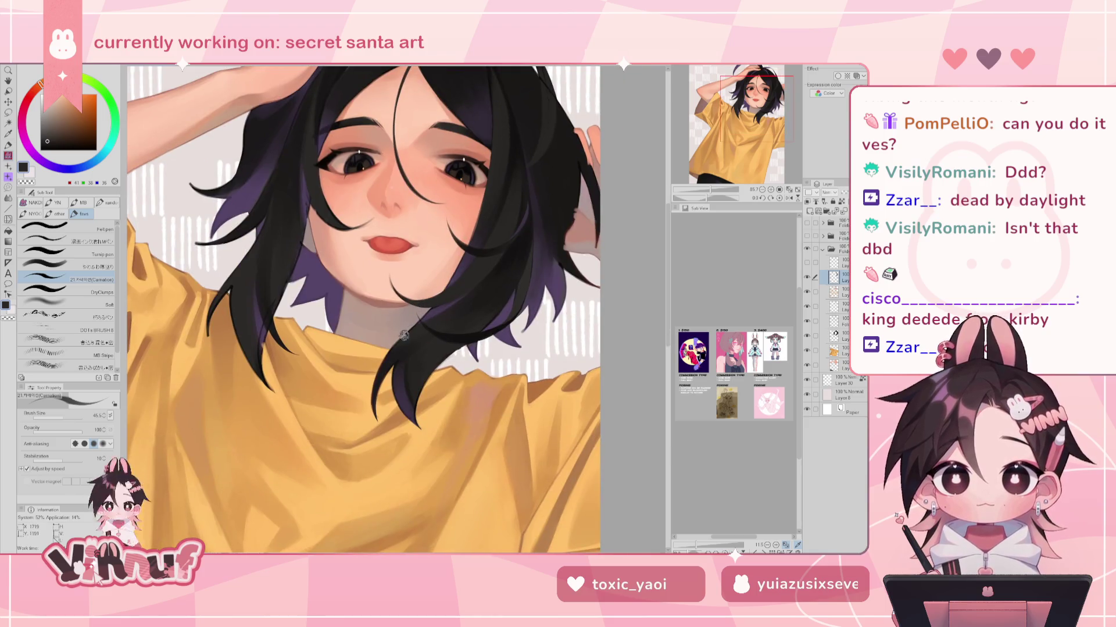
{"action": "left_click", "coordinate": [389, 362], "text": "alt"}
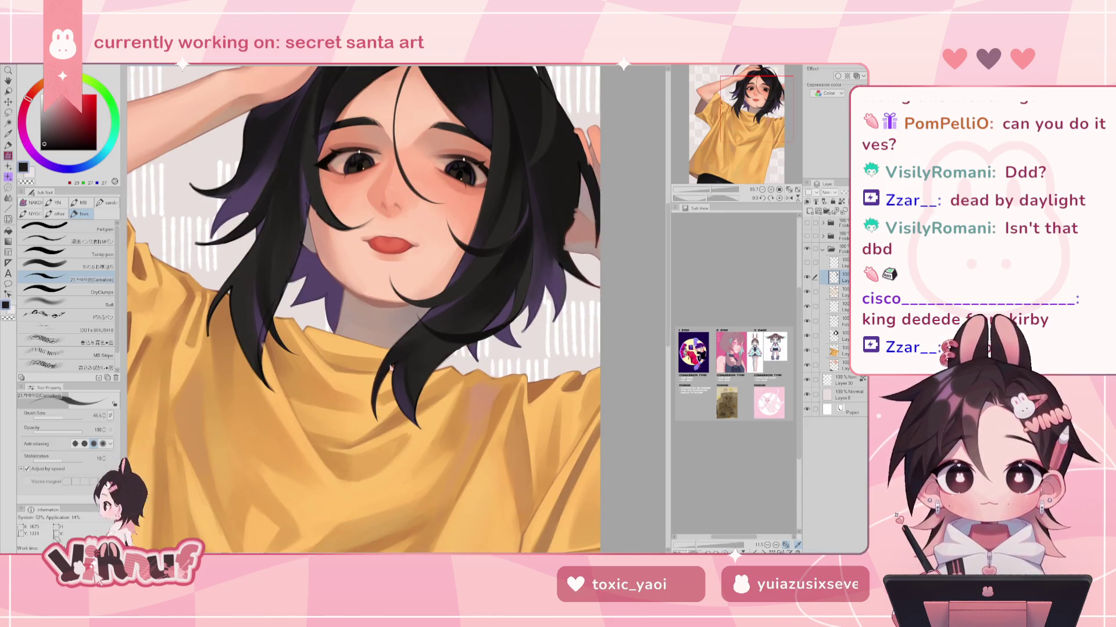
{"action": "left_click_drag", "start_coordinate": [707, 198], "coordinate": [712, 197]}
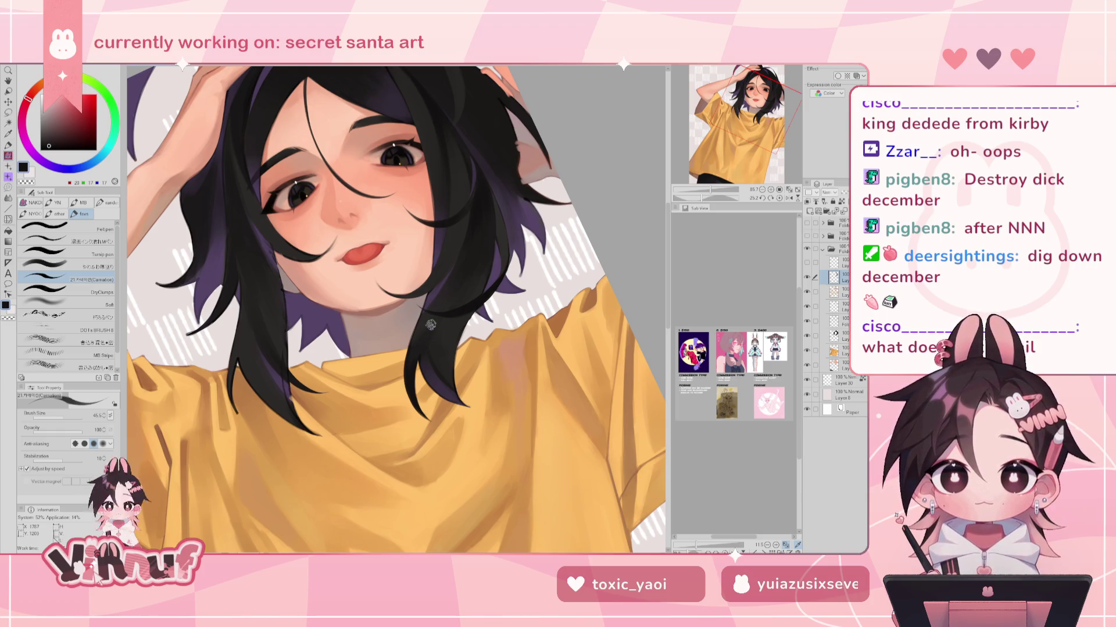
Sample dark purple and near-black hair tones, then set up a Blend sub tool at size 59
{"action": "left_click", "coordinate": [442, 381], "text": "alt"}
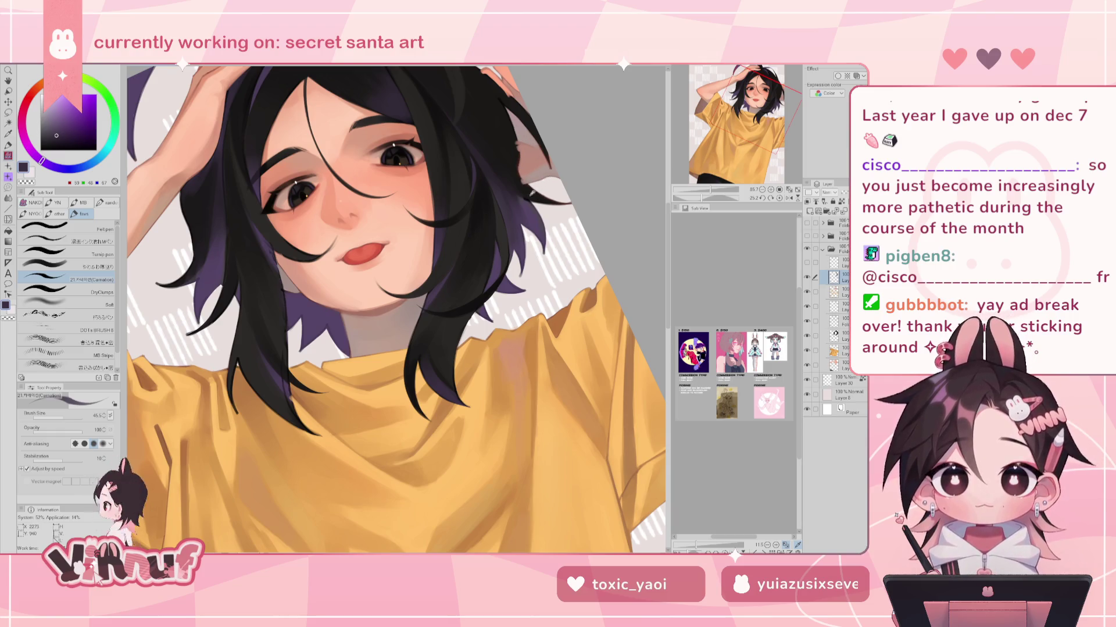
{"action": "left_click", "coordinate": [532, 193], "text": "alt"}
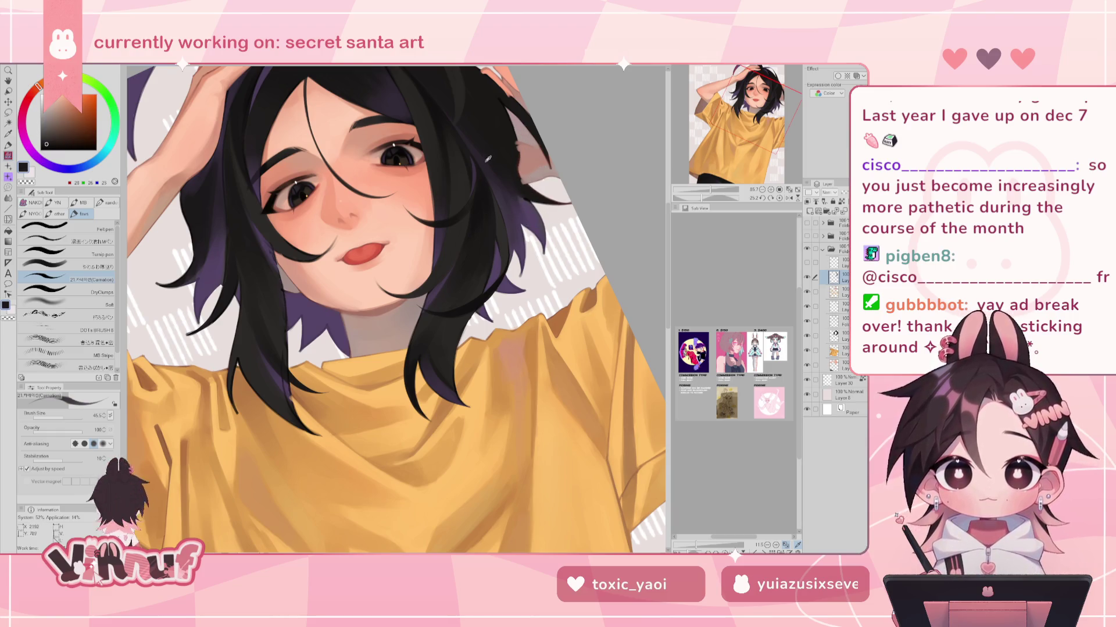
{"action": "left_click", "coordinate": [438, 116], "text": "alt"}
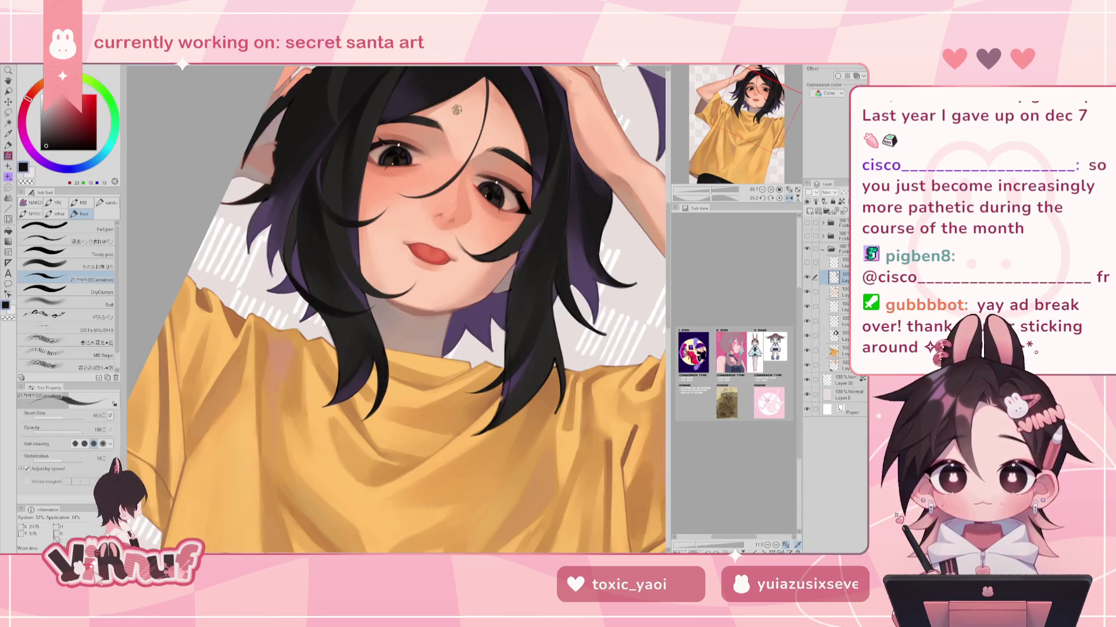
{"action": "left_click_drag", "start_coordinate": [457, 109], "coordinate": [396, 146]}
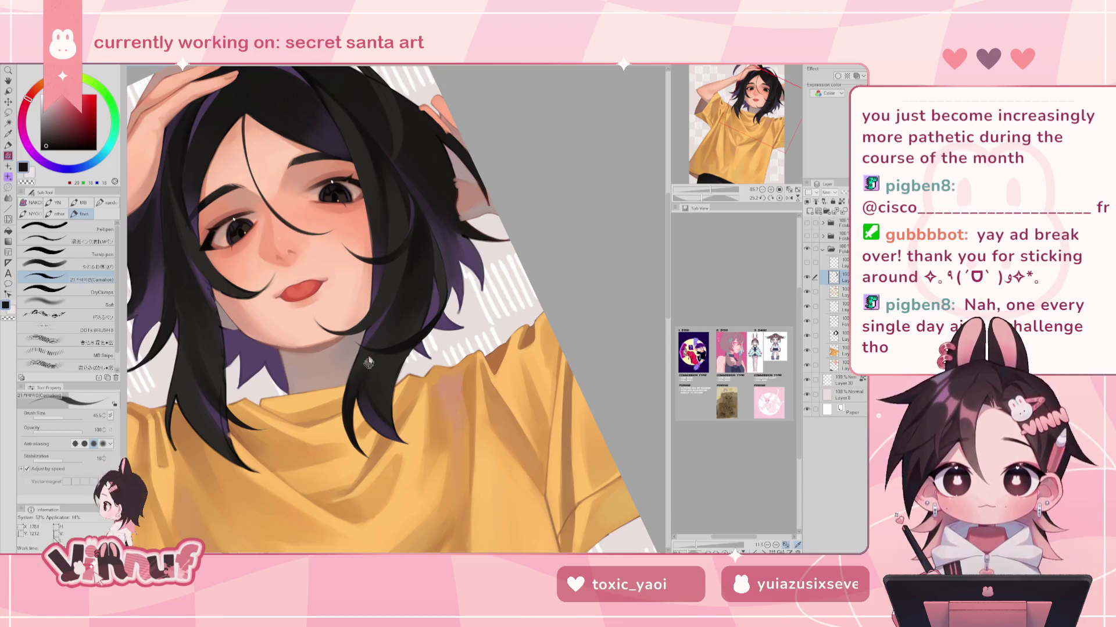
{"action": "left_click", "coordinate": [368, 342], "text": "alt"}
{"action": "key", "text": "j"}
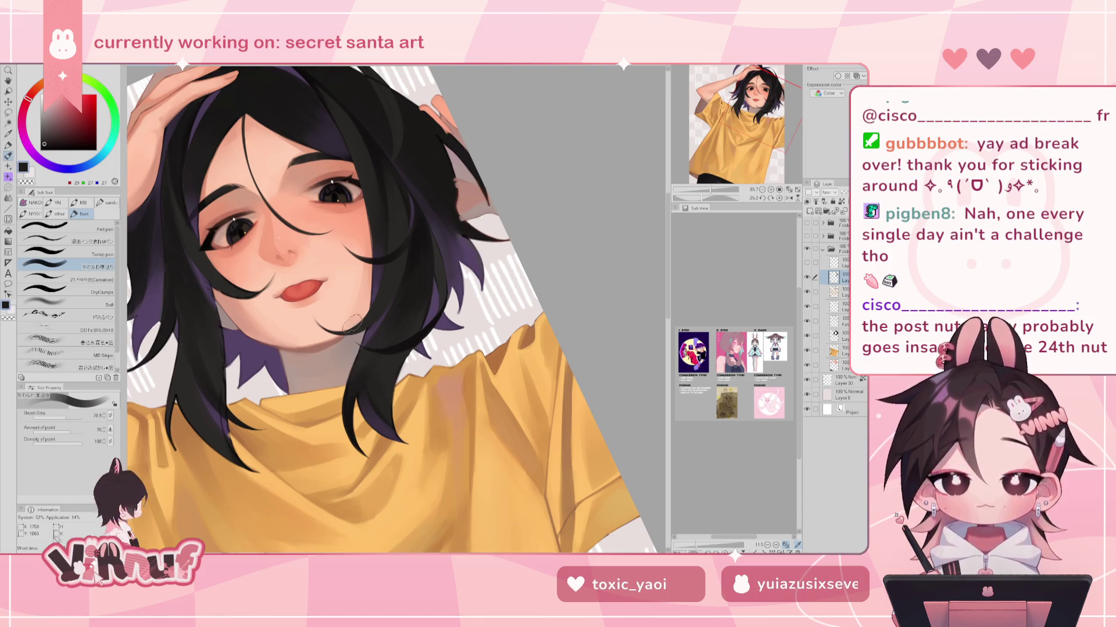
{"action": "left_click_drag", "start_coordinate": [67, 415], "coordinate": [64, 414]}
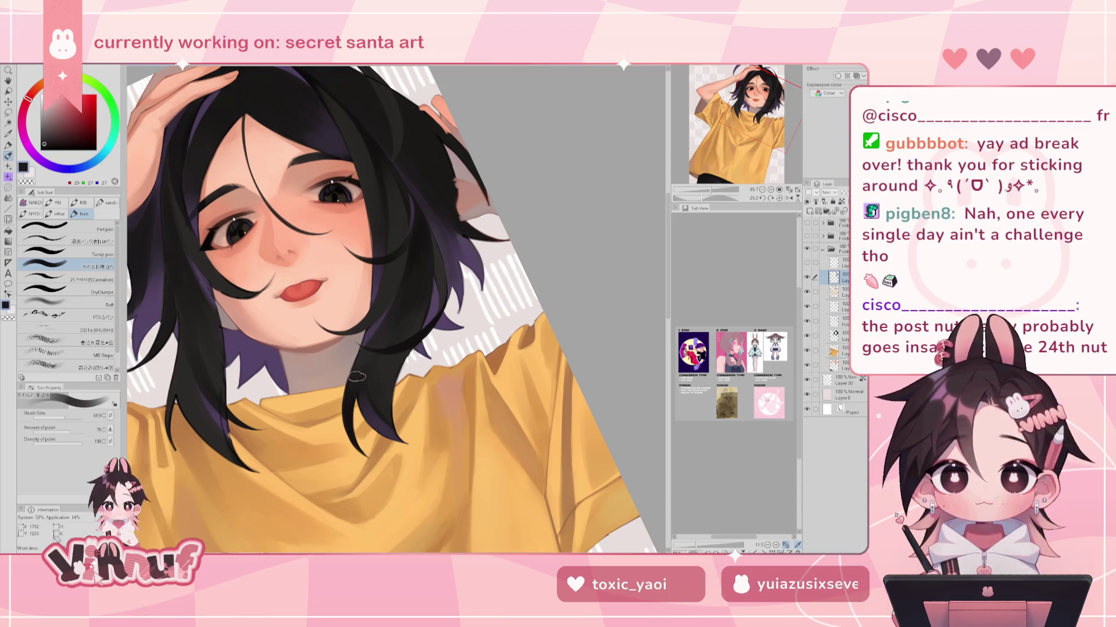
Blend the hair edges along the neck, alternating lighter dark, near-black and dark purple tones
{"action": "left_click", "coordinate": [383, 369], "text": "alt"}
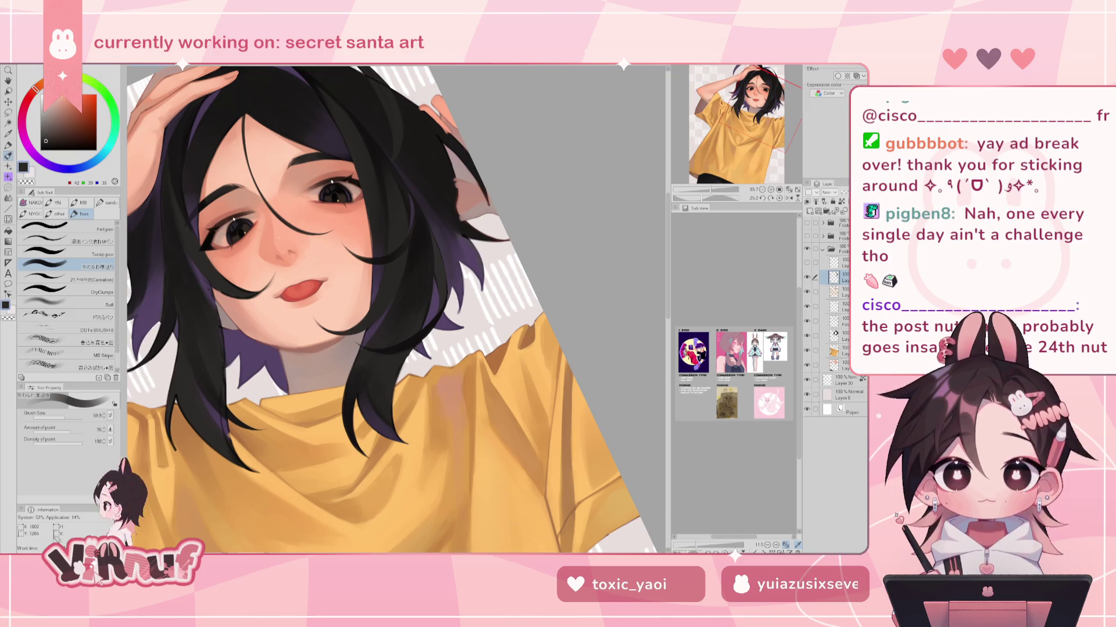
{"action": "left_click", "coordinate": [374, 367], "text": "alt"}
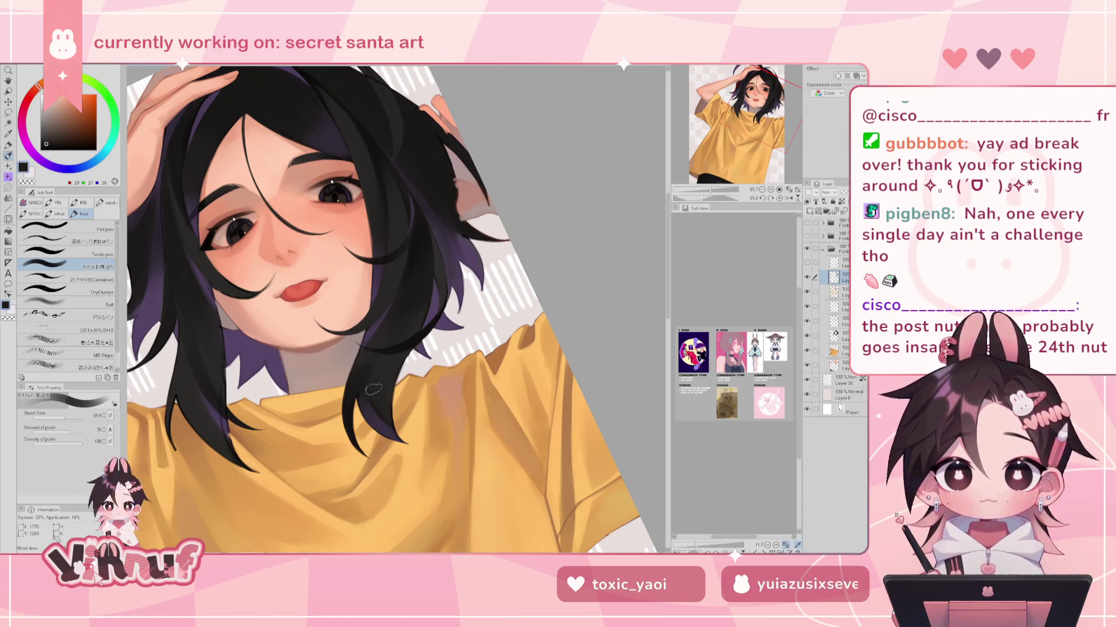
{"action": "left_click", "coordinate": [372, 410], "text": "alt"}
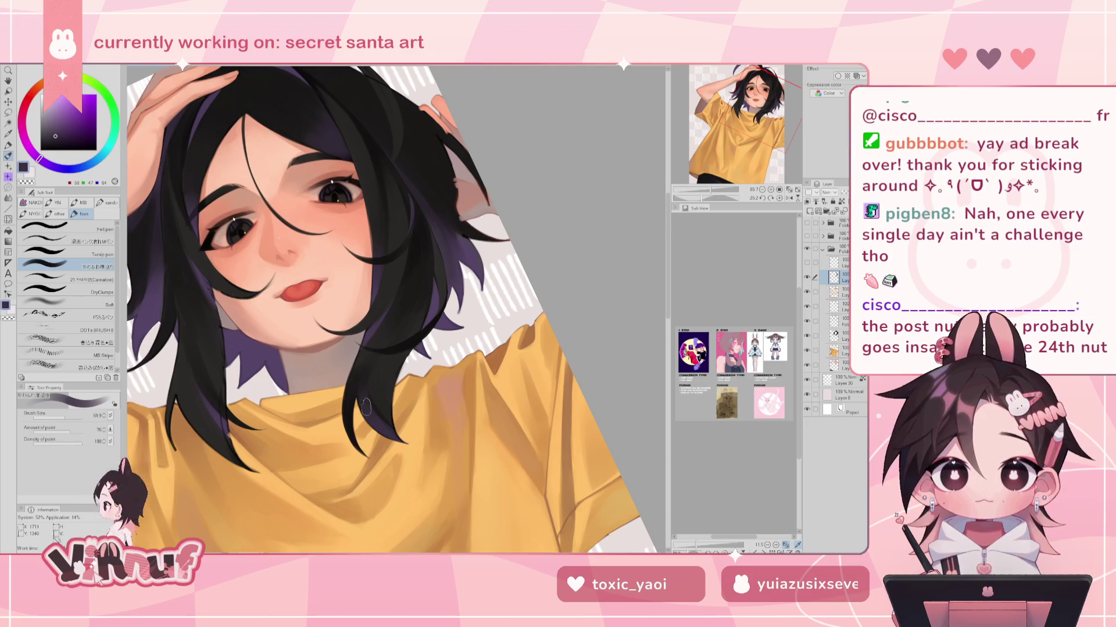
{"action": "left_click", "coordinate": [388, 410], "text": "alt"}
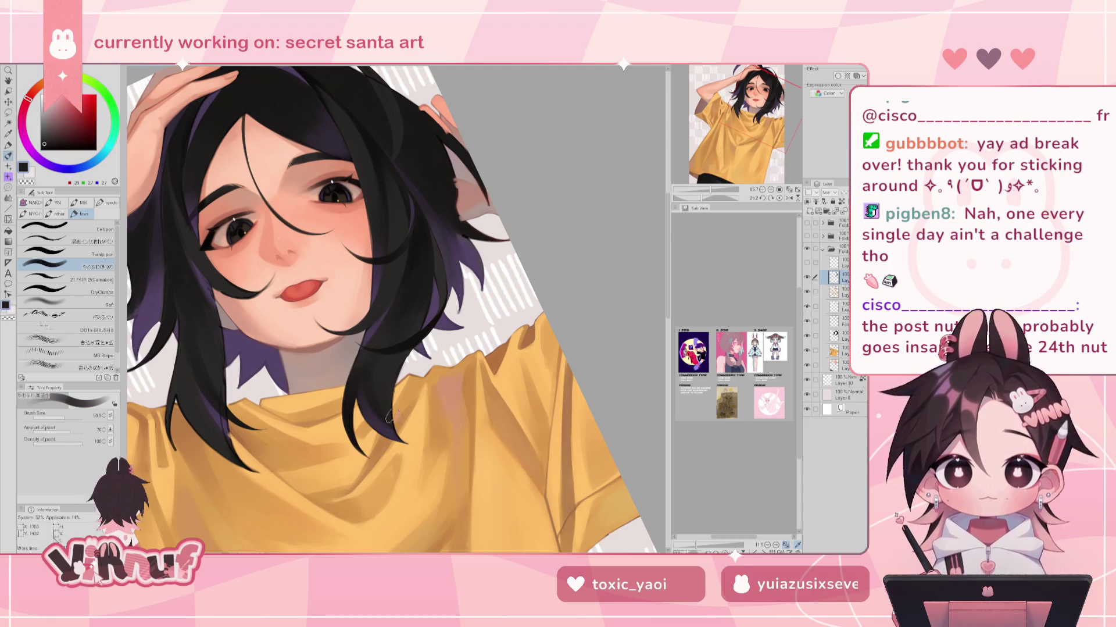
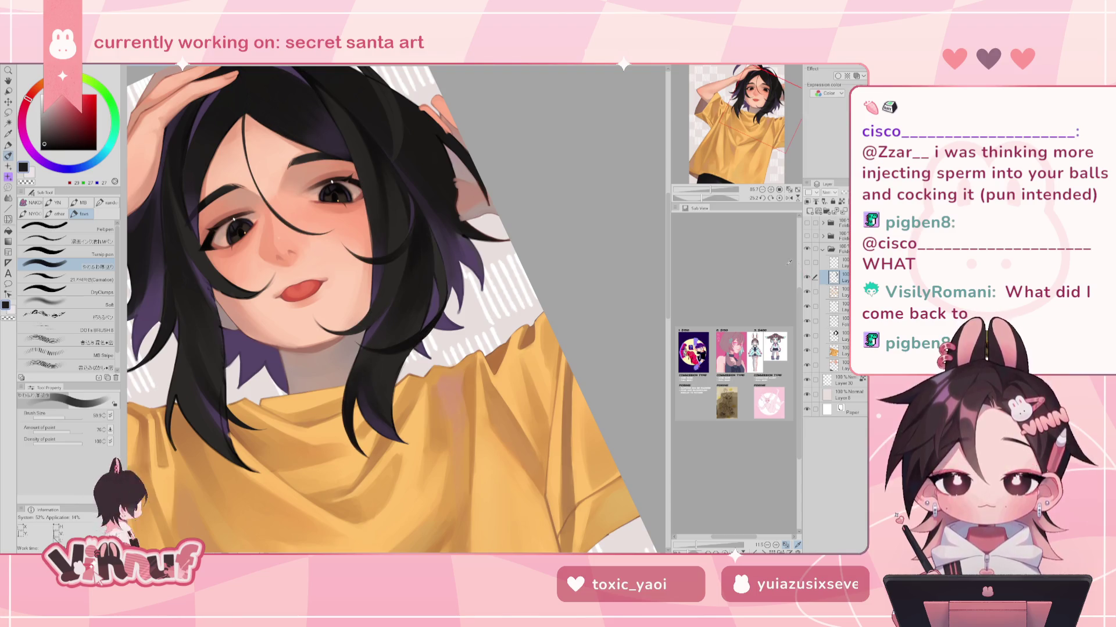
Reset the canvas rotation to upright, sample the dark hair colour, and select the Carnation brush
{"action": "left_click", "coordinate": [780, 198]}
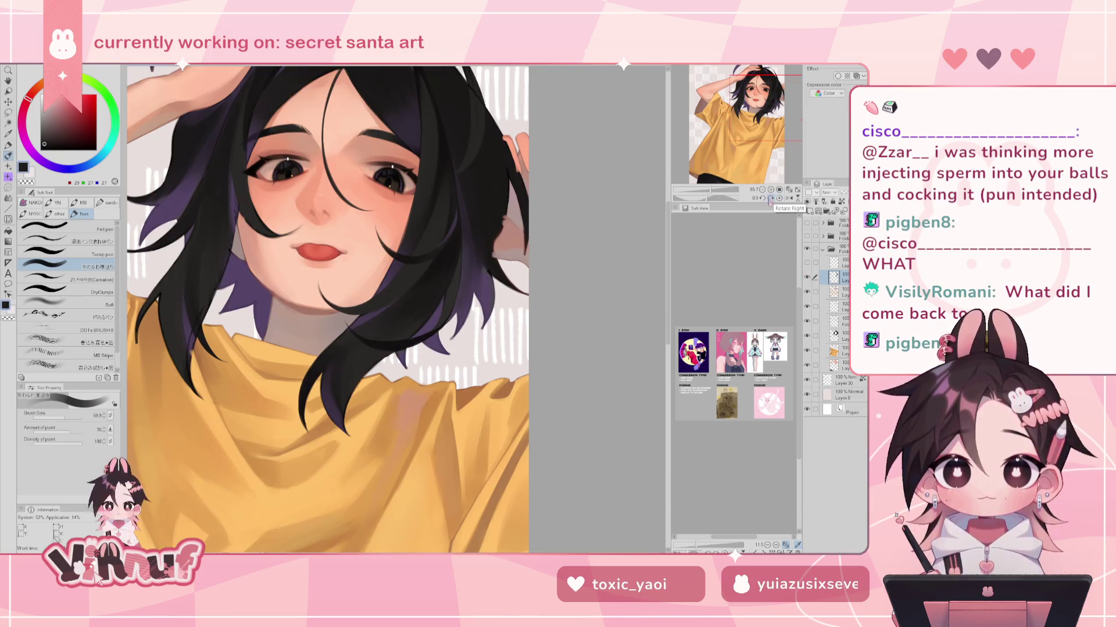
{"action": "left_click", "coordinate": [771, 198]}
{"action": "left_click", "coordinate": [780, 199]}
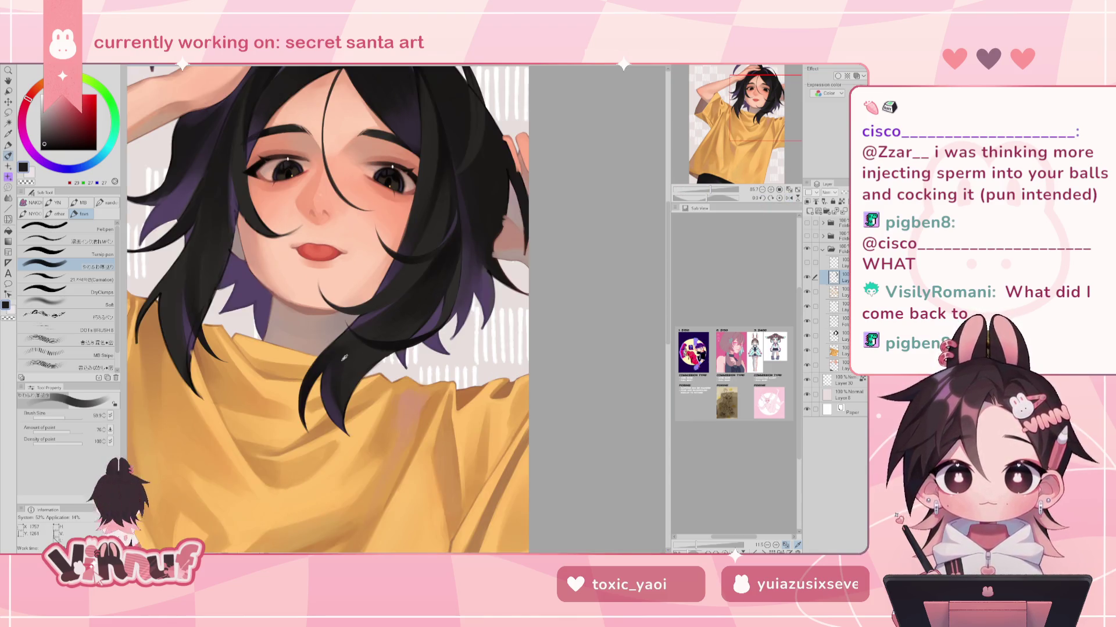
{"action": "left_click", "coordinate": [324, 364], "text": "alt"}
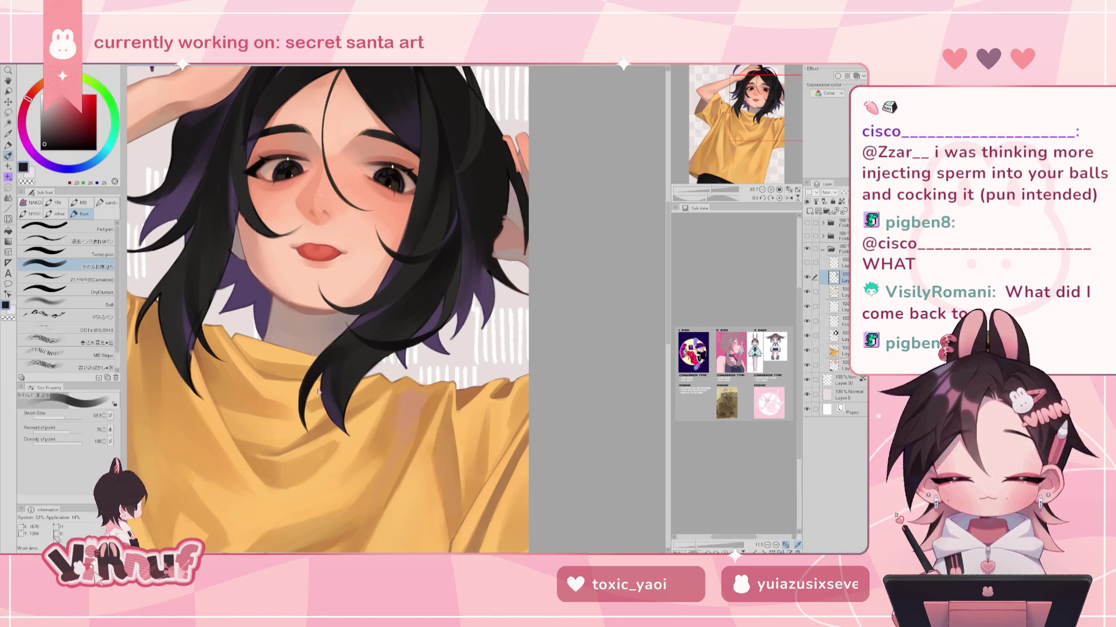
{"action": "left_click", "coordinate": [86, 276]}
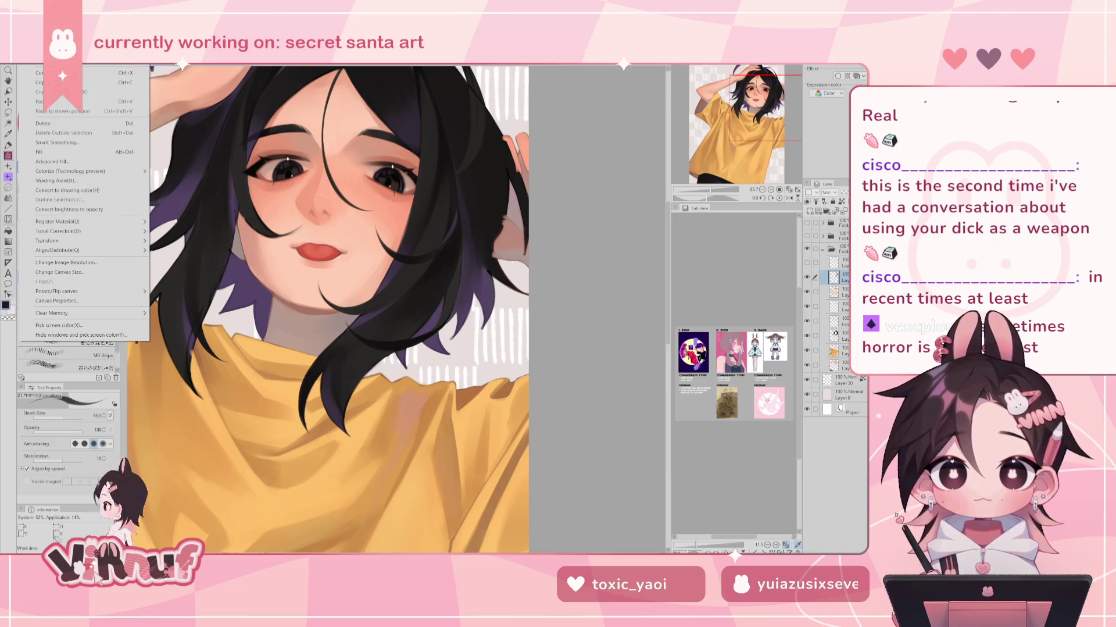
Create a new blank canvas of roughly 3000 × 2100 at 350 dpi
{"action": "key", "text": "ctrl+n"}
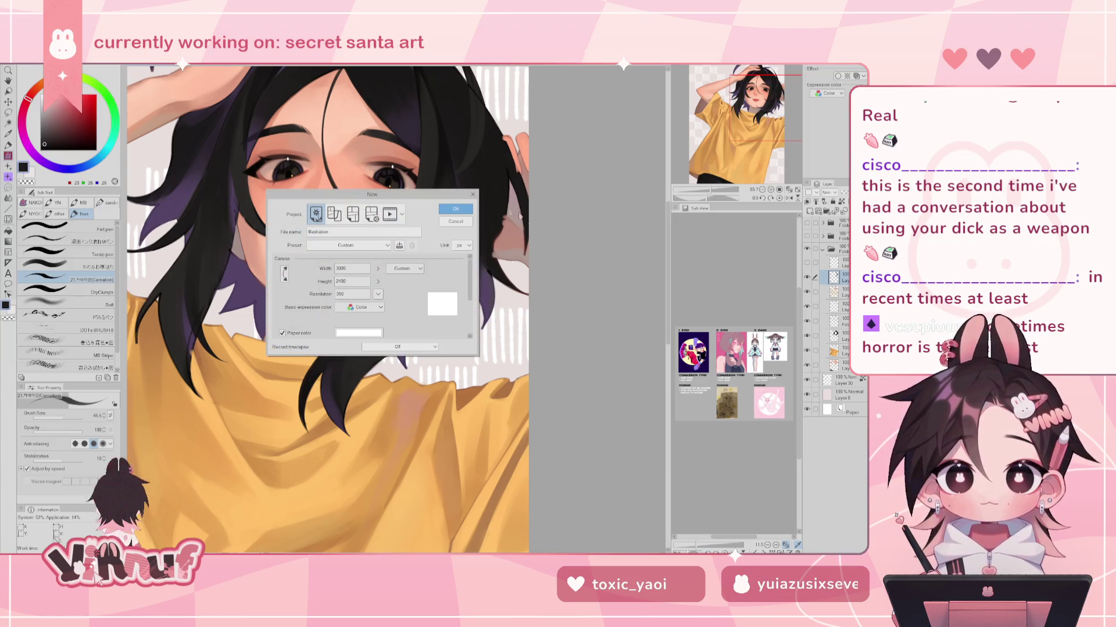
{"action": "left_click", "coordinate": [457, 208]}
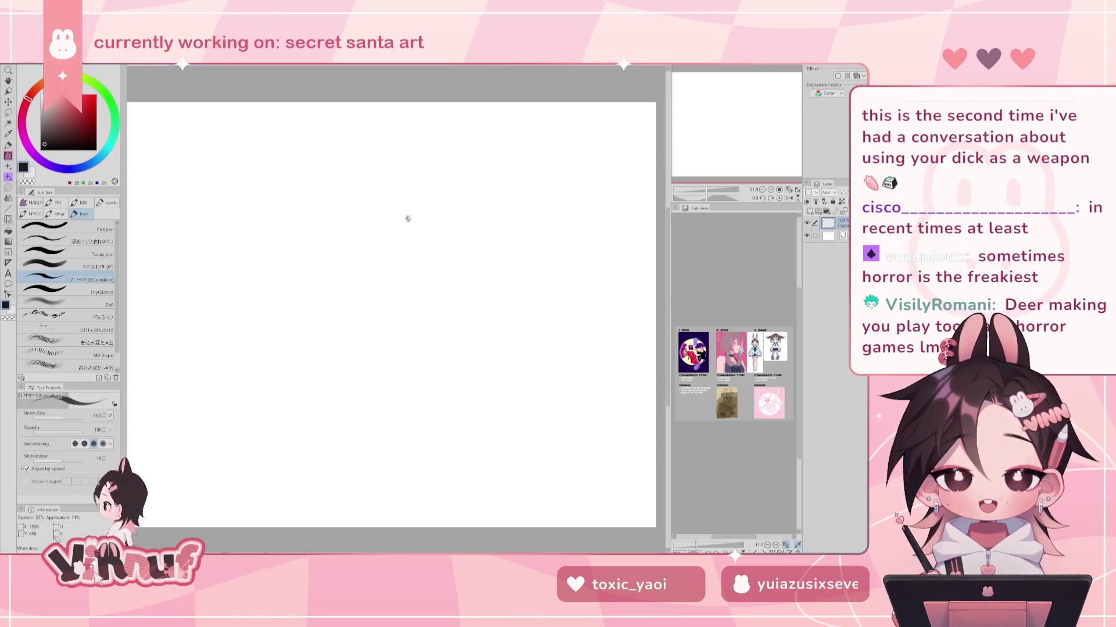
Sketch trial zigzag, vertical and horizontal bar strokes, undoing them all
{"action": "left_click_drag", "start_coordinate": [388, 224], "coordinate": [461, 319]}
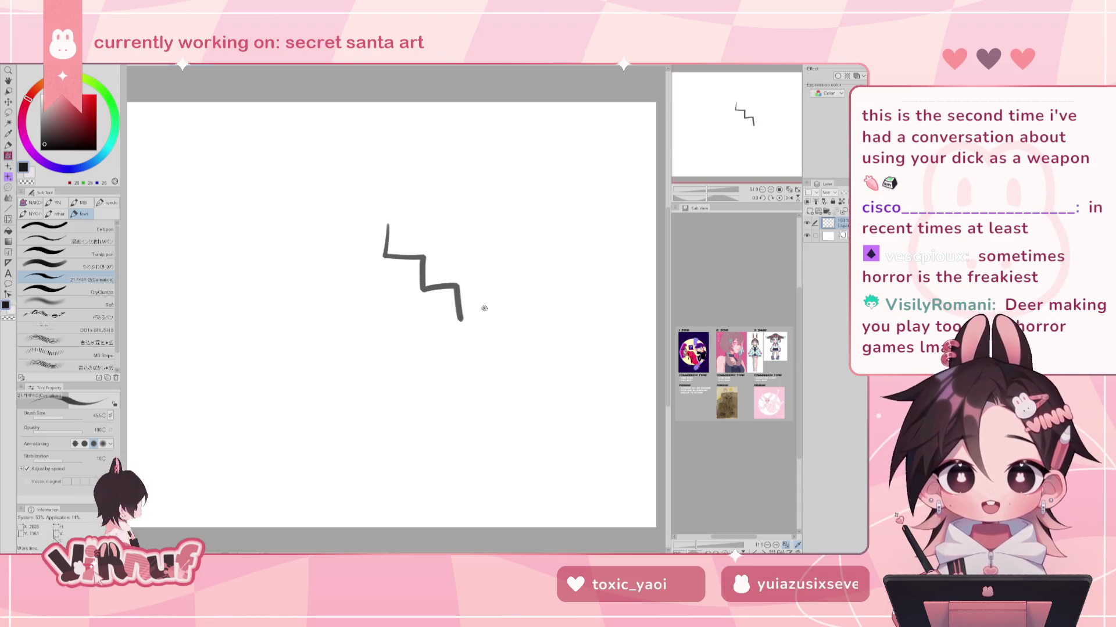
{"action": "key", "text": "ctrl+z"}
{"action": "left_click_drag", "start_coordinate": [389, 239], "coordinate": [390, 309]}
{"action": "key", "text": "ctrl+z"}
{"action": "key", "text": "ctrl+z"}
{"action": "left_click_drag", "start_coordinate": [390, 241], "coordinate": [390, 300]}
{"action": "key", "text": "ctrl+z"}
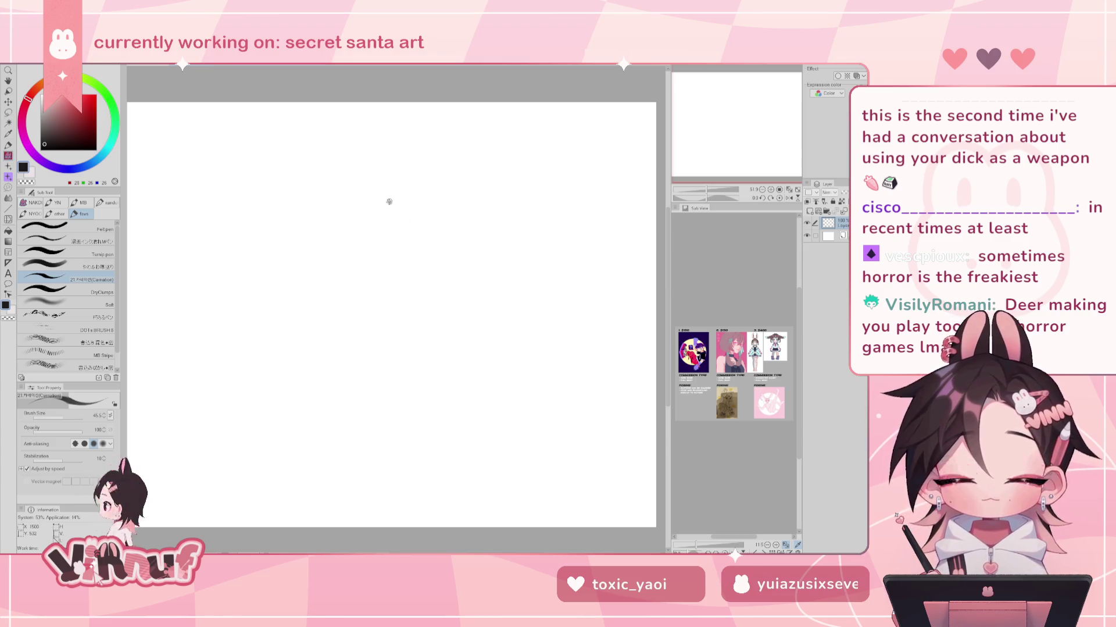
{"action": "mouse_move", "coordinate": [369, 226]}
{"action": "left_mouse_down"}
{"action": "mouse_move", "coordinate": [428, 212]}
{"action": "mouse_move", "coordinate": [445, 216]}
{"action": "mouse_move", "coordinate": [439, 225]}
{"action": "left_mouse_up"}
{"action": "key", "text": "ctrl+z"}
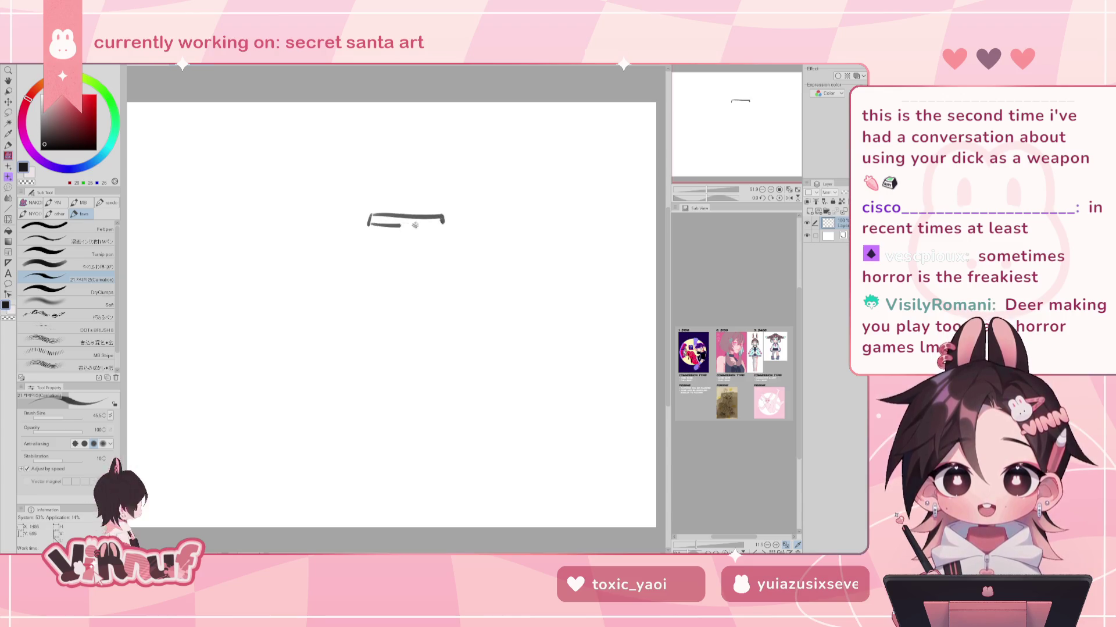
{"action": "left_click_drag", "start_coordinate": [368, 231], "coordinate": [445, 238]}
{"action": "key", "text": "ctrl+z"}
{"action": "left_click_drag", "start_coordinate": [368, 238], "coordinate": [445, 239]}
{"action": "key", "text": "ctrl+z"}
{"action": "key", "text": "ctrl+z"}
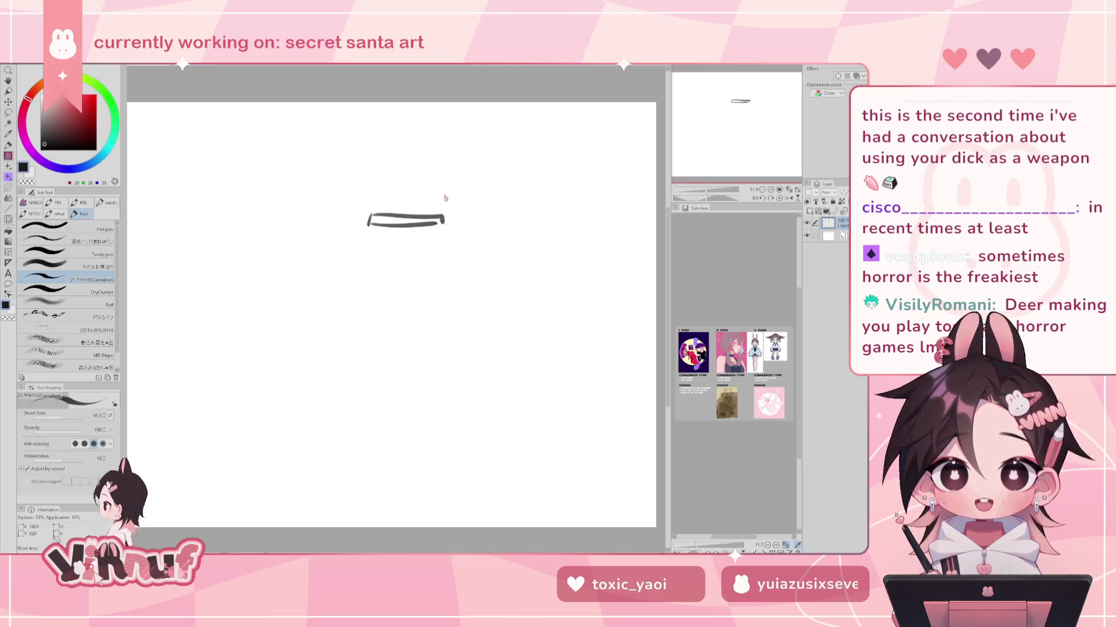
{"action": "key", "text": "ctrl+z"}
{"action": "key", "text": "ctrl+z"}
{"action": "key", "text": "ctrl+z"}
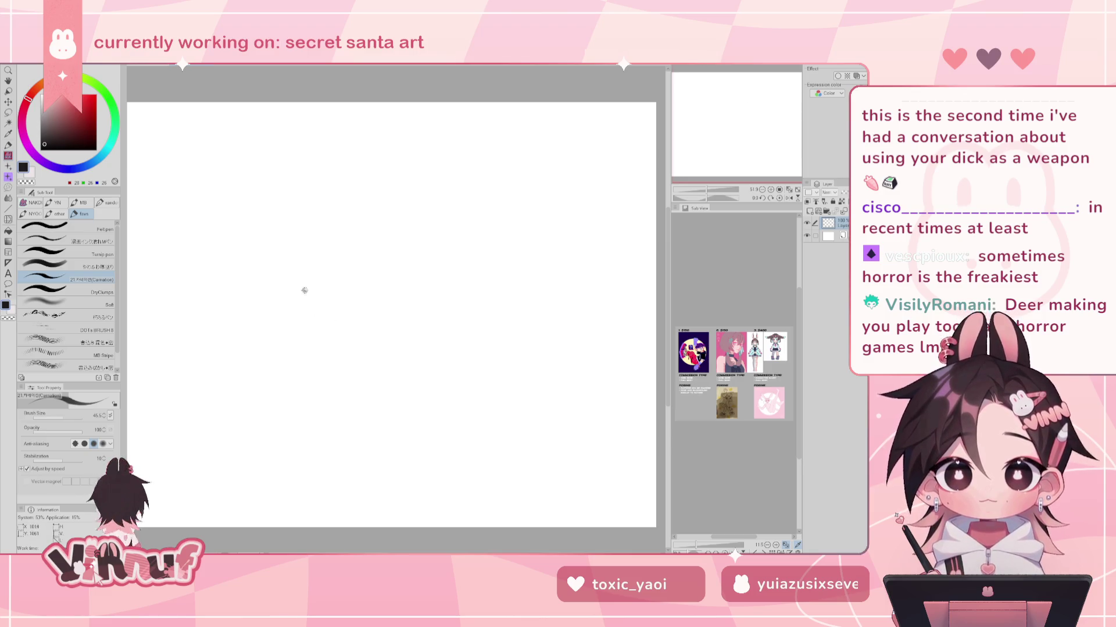
Draw the curved rounded box and a small crouching stick figure beside it
{"action": "left_click_drag", "start_coordinate": [310, 305], "coordinate": [282, 349]}
{"action": "key", "text": "ctrl+z"}
{"action": "mouse_move", "coordinate": [318, 304]}
{"action": "left_mouse_down"}
{"action": "mouse_move", "coordinate": [289, 371]}
{"action": "mouse_move", "coordinate": [358, 369]}
{"action": "mouse_move", "coordinate": [301, 373]}
{"action": "mouse_move", "coordinate": [328, 338]}
{"action": "mouse_move", "coordinate": [332, 349]}
{"action": "mouse_move", "coordinate": [328, 326]}
{"action": "mouse_move", "coordinate": [323, 348]}
{"action": "mouse_move", "coordinate": [337, 331]}
{"action": "mouse_move", "coordinate": [311, 375]}
{"action": "mouse_move", "coordinate": [346, 374]}
{"action": "left_mouse_up"}
{"action": "key", "text": "ctrl+z"}
{"action": "key", "text": "ctrl+z"}
{"action": "key", "text": "ctrl+z"}
{"action": "key", "text": "ctrl+z"}
{"action": "key", "text": "ctrl+z"}
{"action": "key", "text": "ctrl+z"}
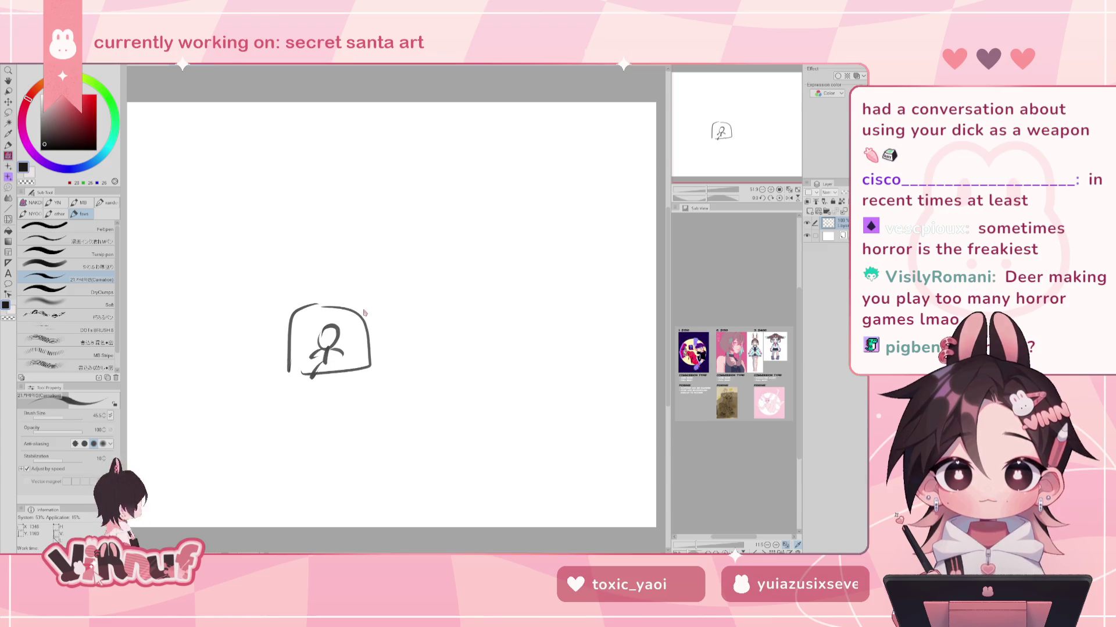
{"action": "key", "text": "ctrl+z"}
{"action": "key", "text": "ctrl+z"}
{"action": "key", "text": "ctrl+z"}
{"action": "key", "text": "ctrl+z"}
{"action": "key", "text": "ctrl+z"}
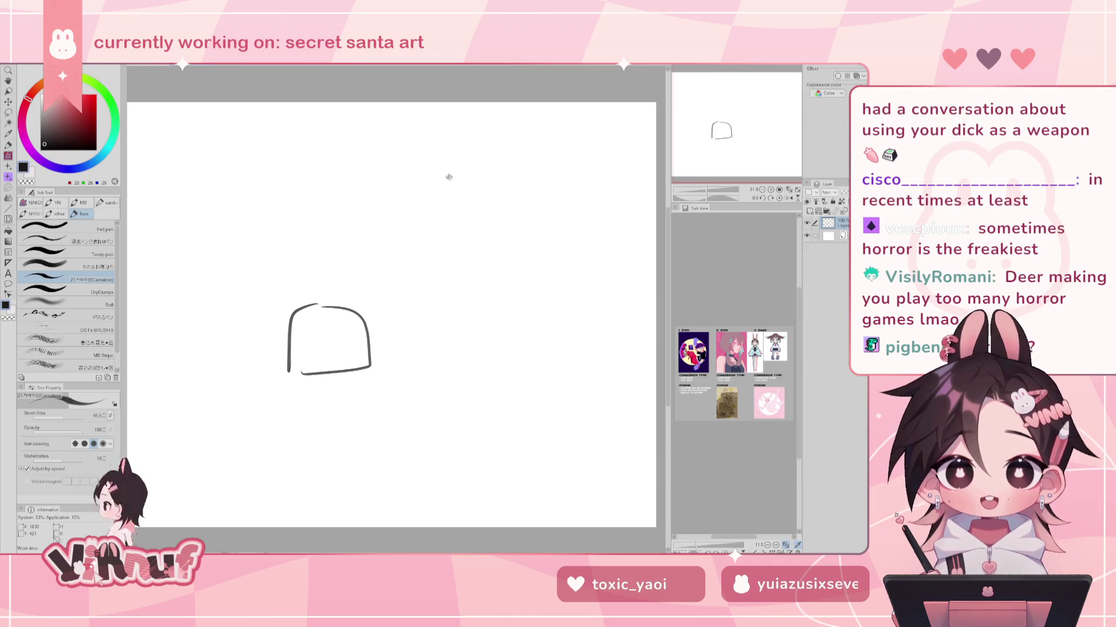
{"action": "left_click_drag", "start_coordinate": [417, 326], "coordinate": [395, 373]}
{"action": "mouse_move", "coordinate": [420, 344]}
{"action": "left_mouse_down"}
{"action": "mouse_move", "coordinate": [460, 347]}
{"action": "mouse_move", "coordinate": [439, 370]}
{"action": "mouse_move", "coordinate": [455, 361]}
{"action": "mouse_move", "coordinate": [468, 374]}
{"action": "left_mouse_up"}
{"action": "key", "text": "ctrl+z"}
{"action": "key", "text": "ctrl+z"}
{"action": "key", "text": "ctrl+z"}
{"action": "key", "text": "ctrl+z"}
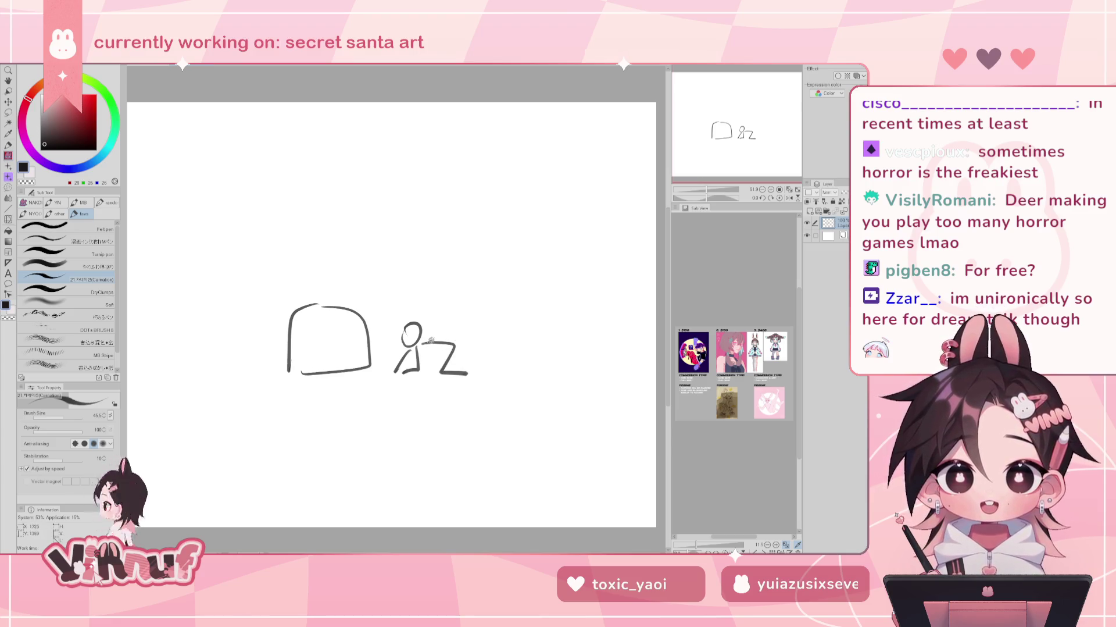
Try thickening the left edge of the box, then undo the trial strokes
{"action": "mouse_move", "coordinate": [297, 303]}
{"action": "left_mouse_down"}
{"action": "mouse_move", "coordinate": [296, 381]}
{"action": "mouse_move", "coordinate": [371, 324]}
{"action": "left_mouse_up"}
{"action": "key", "text": "ctrl+z"}
{"action": "key", "text": "ctrl+z"}
{"action": "key", "text": "ctrl+z"}
{"action": "mouse_move", "coordinate": [299, 310]}
{"action": "left_mouse_down"}
{"action": "mouse_move", "coordinate": [370, 307]}
{"action": "mouse_move", "coordinate": [297, 368]}
{"action": "left_mouse_up"}
{"action": "key", "text": "ctrl+z"}
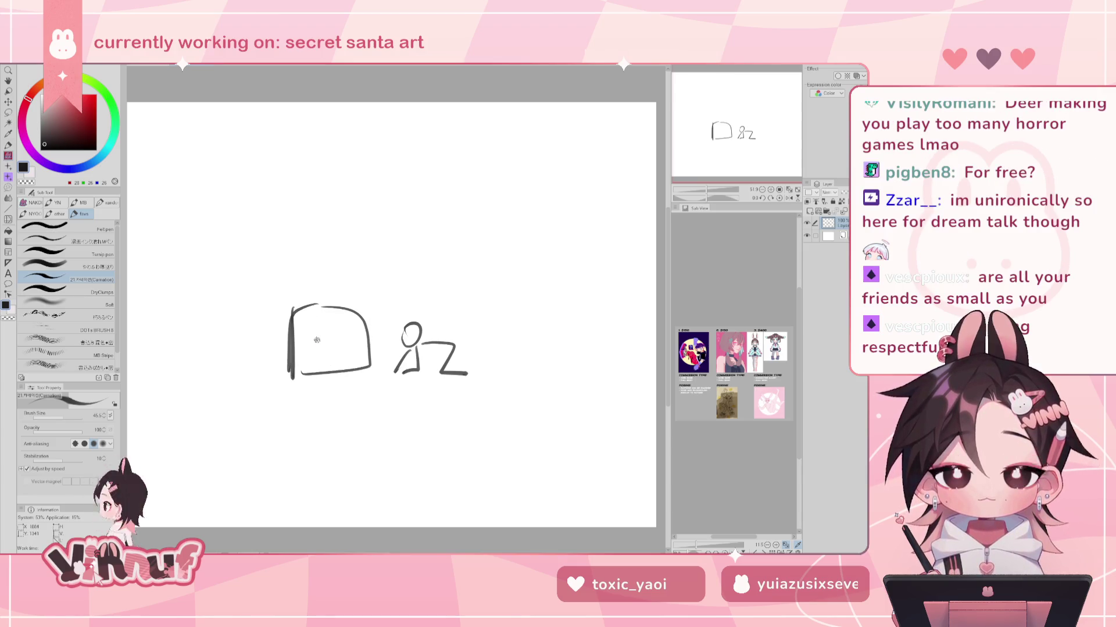
Draw the stepped staircase line above the stick figure, removing an extra box outline
{"action": "mouse_move", "coordinate": [353, 209]}
{"action": "left_mouse_down"}
{"action": "mouse_move", "coordinate": [491, 325]}
{"action": "mouse_move", "coordinate": [507, 361]}
{"action": "left_mouse_up"}
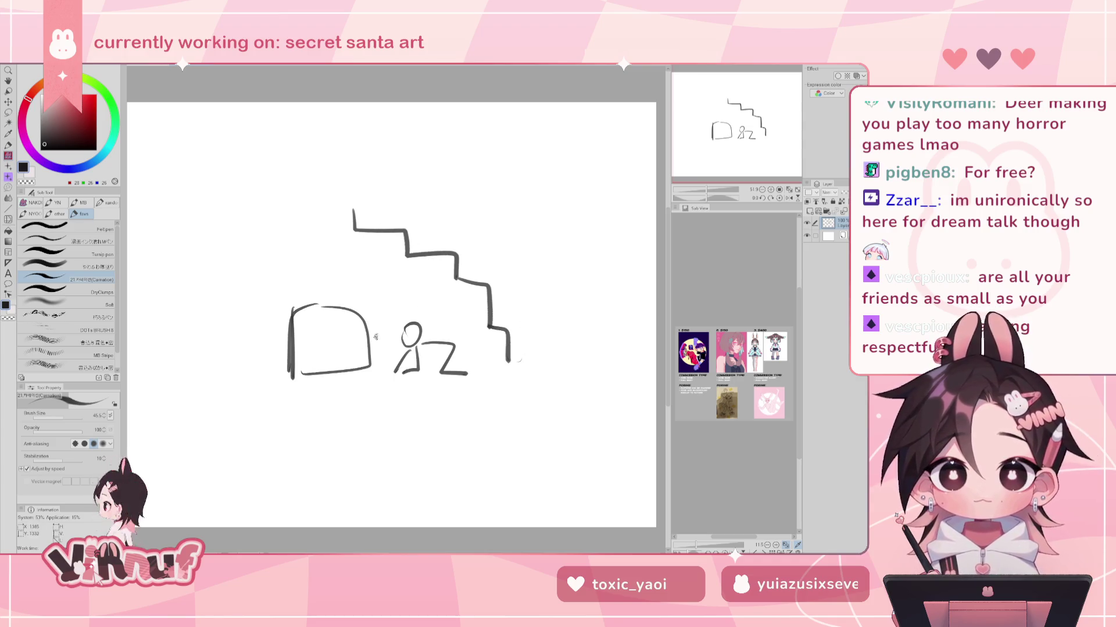
{"action": "mouse_move", "coordinate": [305, 314]}
{"action": "left_mouse_down"}
{"action": "mouse_move", "coordinate": [372, 346]}
{"action": "mouse_move", "coordinate": [302, 366]}
{"action": "left_mouse_up"}
{"action": "key", "text": "ctrl+z"}
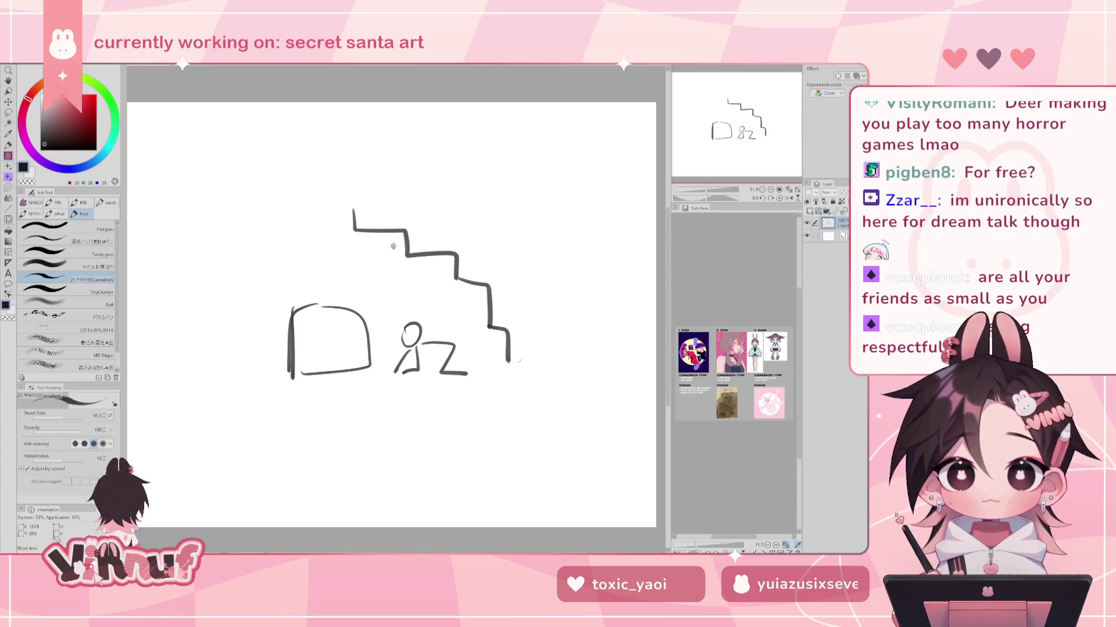
{"action": "left_click_drag", "start_coordinate": [401, 240], "coordinate": [406, 312]}
{"action": "key", "text": "ctrl+z"}
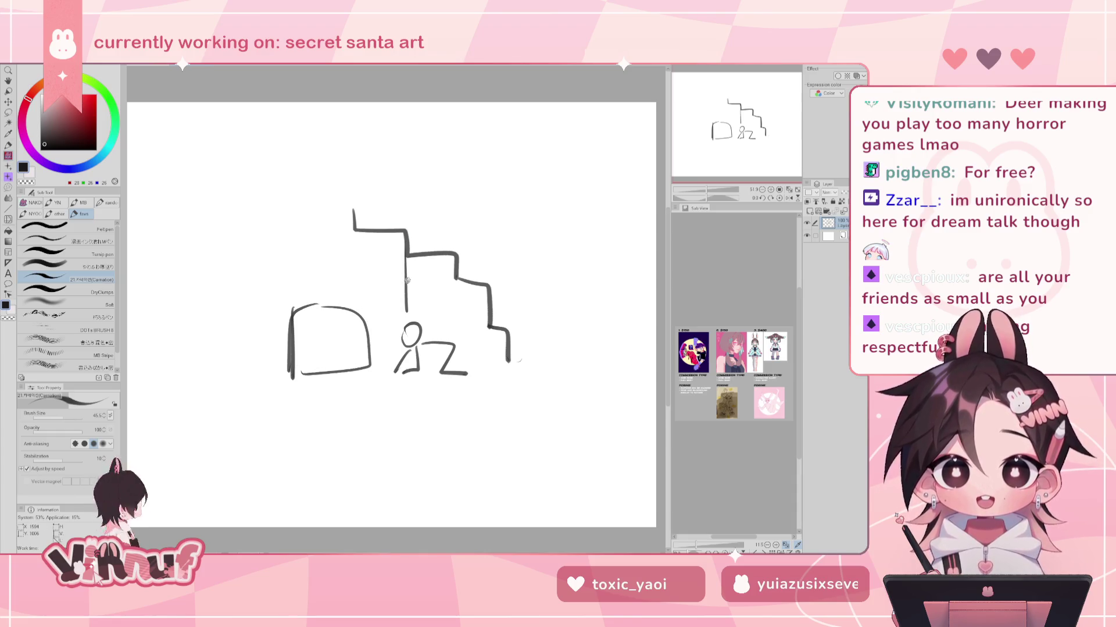
{"action": "key", "text": "ctrl+z"}
Try vertical drops beneath the staircase steps and undo them all
{"action": "key", "text": "ctrl+z"}
{"action": "left_click_drag", "start_coordinate": [422, 253], "coordinate": [429, 337]}
{"action": "key", "text": "ctrl+z"}
{"action": "left_click_drag", "start_coordinate": [455, 258], "coordinate": [454, 345]}
{"action": "key", "text": "ctrl+z"}
{"action": "key", "text": "ctrl+z"}
{"action": "mouse_move", "coordinate": [433, 257]}
{"action": "left_mouse_down"}
{"action": "mouse_move", "coordinate": [433, 319]}
{"action": "mouse_move", "coordinate": [442, 281]}
{"action": "mouse_move", "coordinate": [439, 321]}
{"action": "mouse_move", "coordinate": [453, 303]}
{"action": "mouse_move", "coordinate": [453, 320]}
{"action": "left_mouse_up"}
{"action": "key", "text": "ctrl+z"}
{"action": "key", "text": "ctrl+z"}
{"action": "key", "text": "ctrl+z"}
{"action": "key", "text": "ctrl+z"}
{"action": "key", "text": "ctrl+z"}
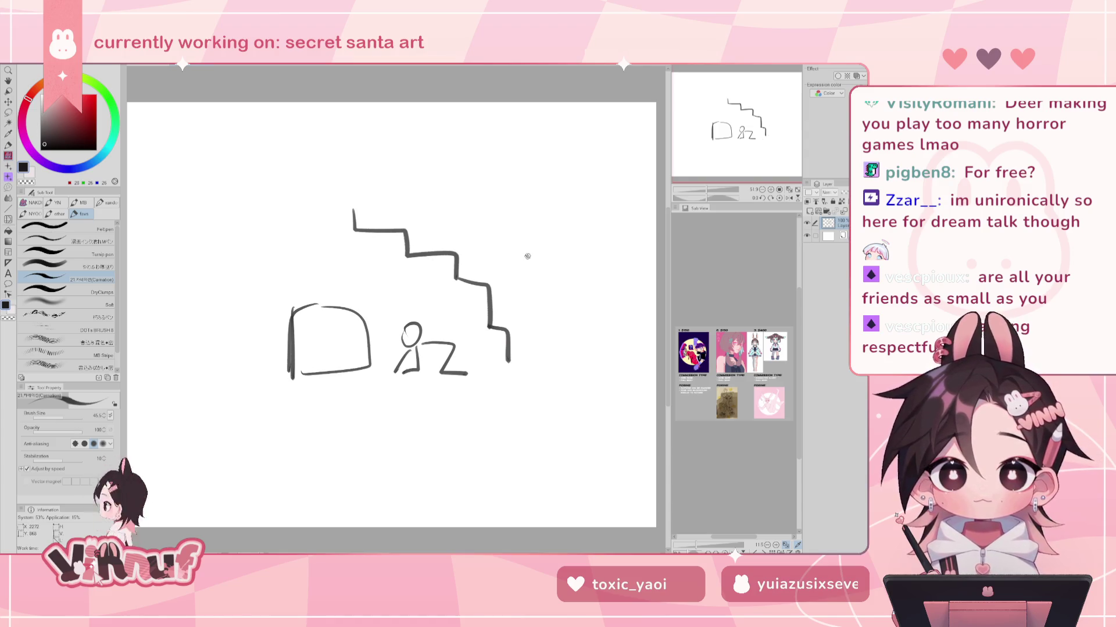
{"action": "key", "text": "ctrl+z"}
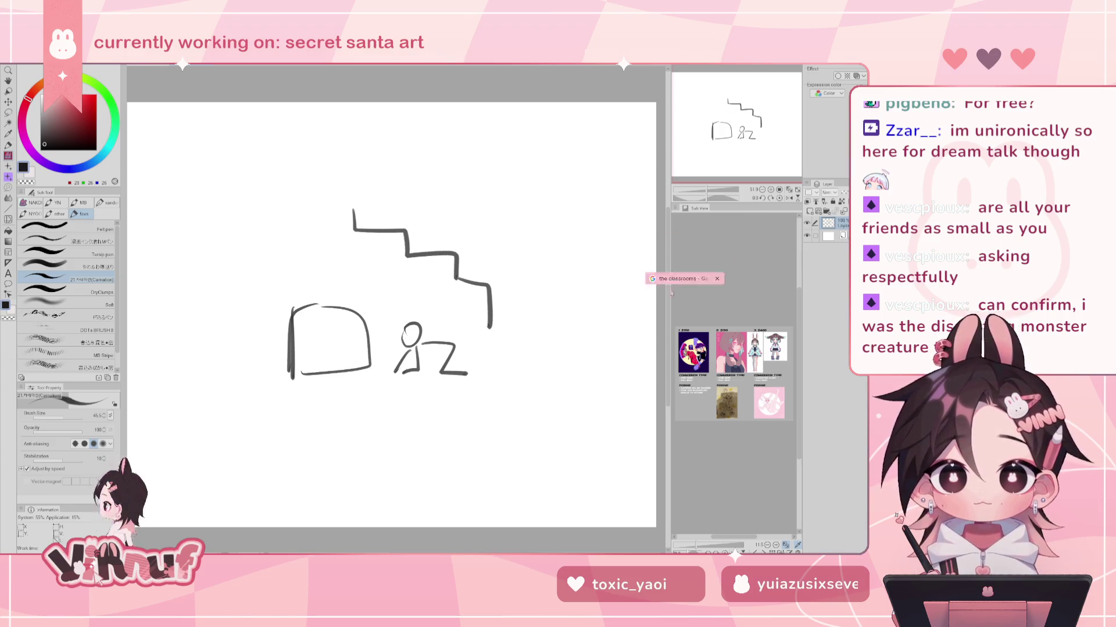
{"action": "key", "text": "alt+Tab"}
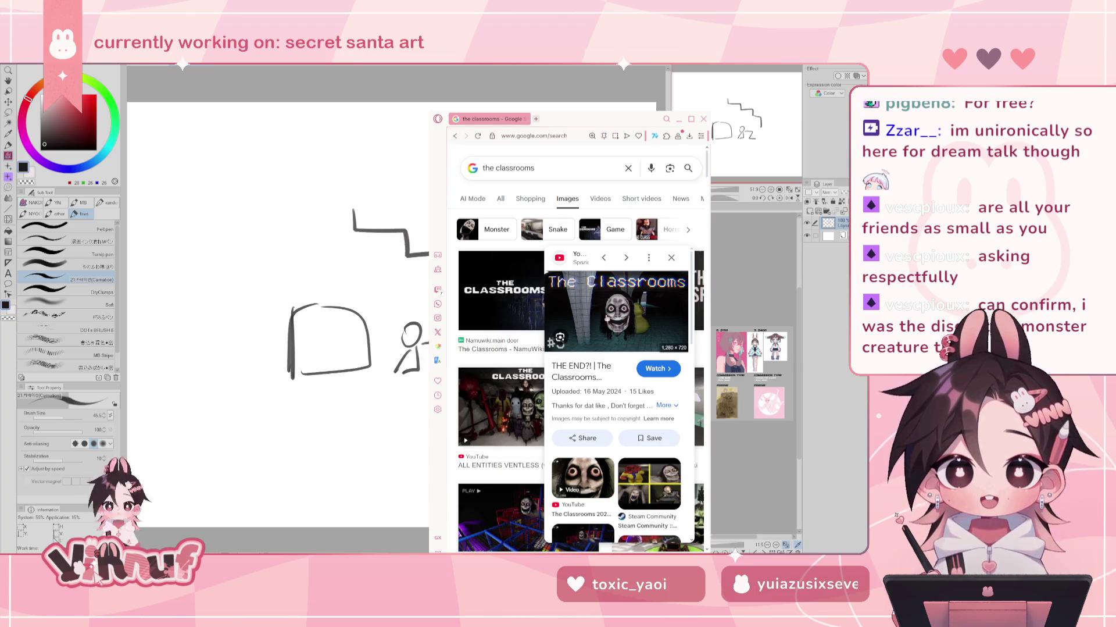
Scroll through the 'the classrooms' image results and preview a related result
{"action": "scroll", "coordinate": [514, 386], "scroll_direction": "down", "scroll_amount": 2}
{"action": "scroll", "coordinate": [512, 395], "scroll_direction": "down", "scroll_amount": 2}
{"action": "scroll", "coordinate": [510, 404], "scroll_direction": "down", "scroll_amount": 2}
{"action": "scroll", "coordinate": [507, 410], "scroll_direction": "down", "scroll_amount": 2}
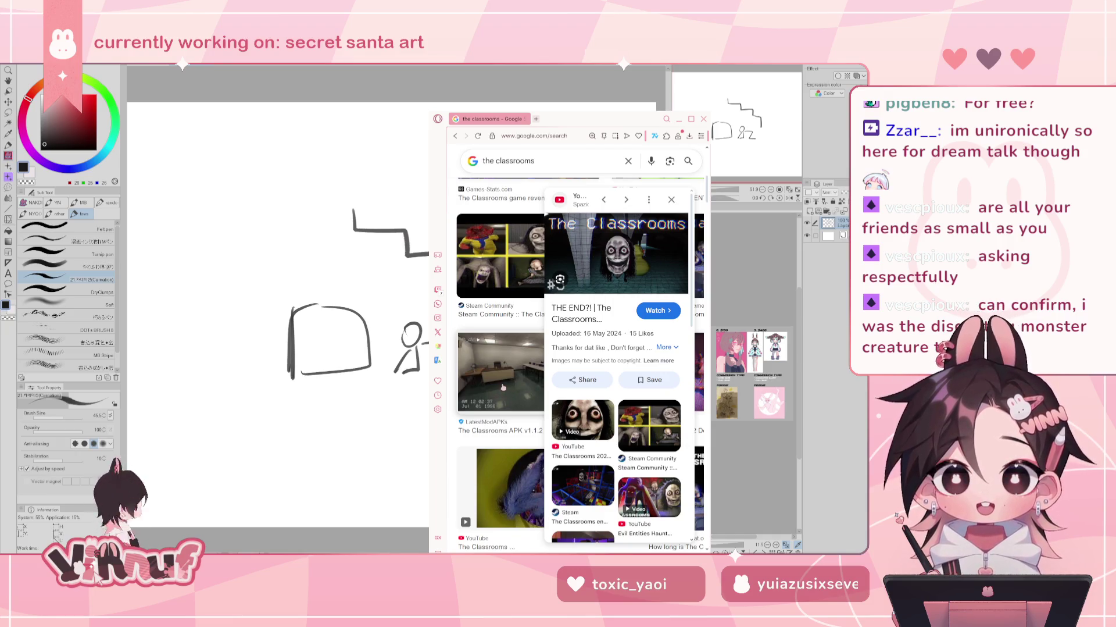
{"action": "scroll", "coordinate": [504, 389], "scroll_direction": "down", "scroll_amount": 2}
{"action": "scroll", "coordinate": [503, 388], "scroll_direction": "down", "scroll_amount": 3}
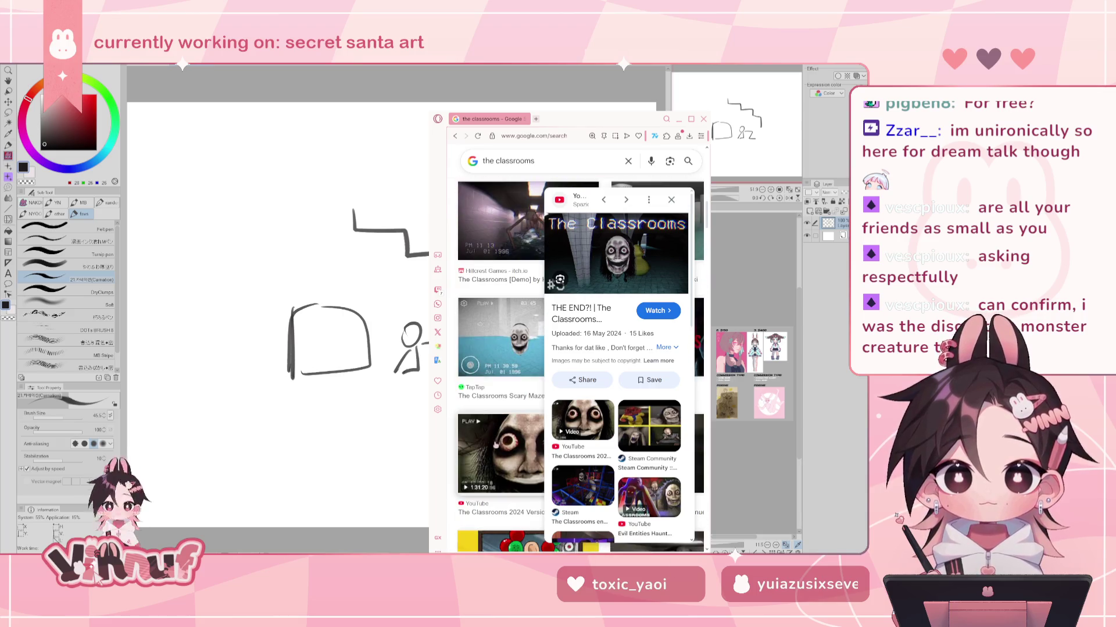
{"action": "scroll", "coordinate": [616, 285], "scroll_direction": "down", "scroll_amount": 5}
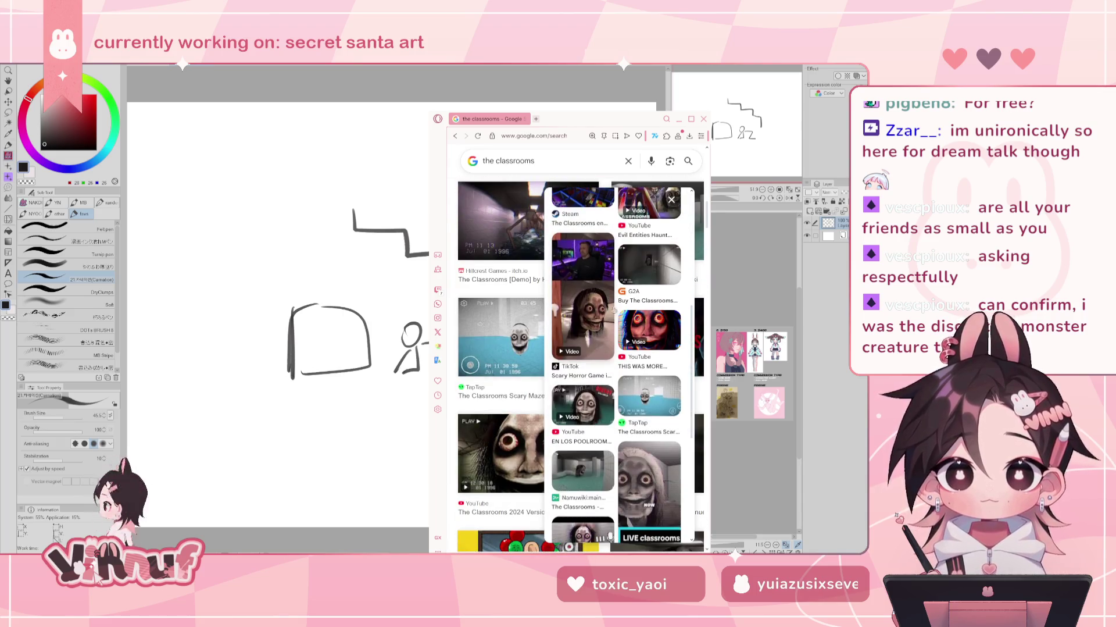
{"action": "left_click", "coordinate": [589, 308]}
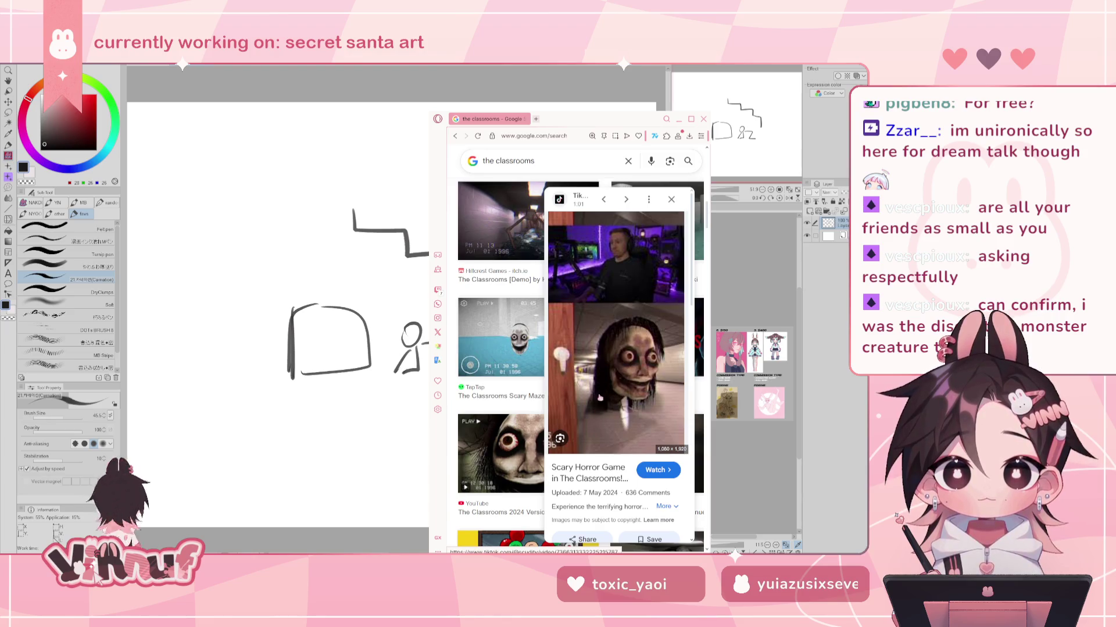
Preview another related image, then close the search results window
{"action": "scroll", "coordinate": [604, 372], "scroll_direction": "down", "scroll_amount": 3}
{"action": "scroll", "coordinate": [605, 372], "scroll_direction": "down", "scroll_amount": 2}
{"action": "scroll", "coordinate": [500, 349], "scroll_direction": "down", "scroll_amount": 3}
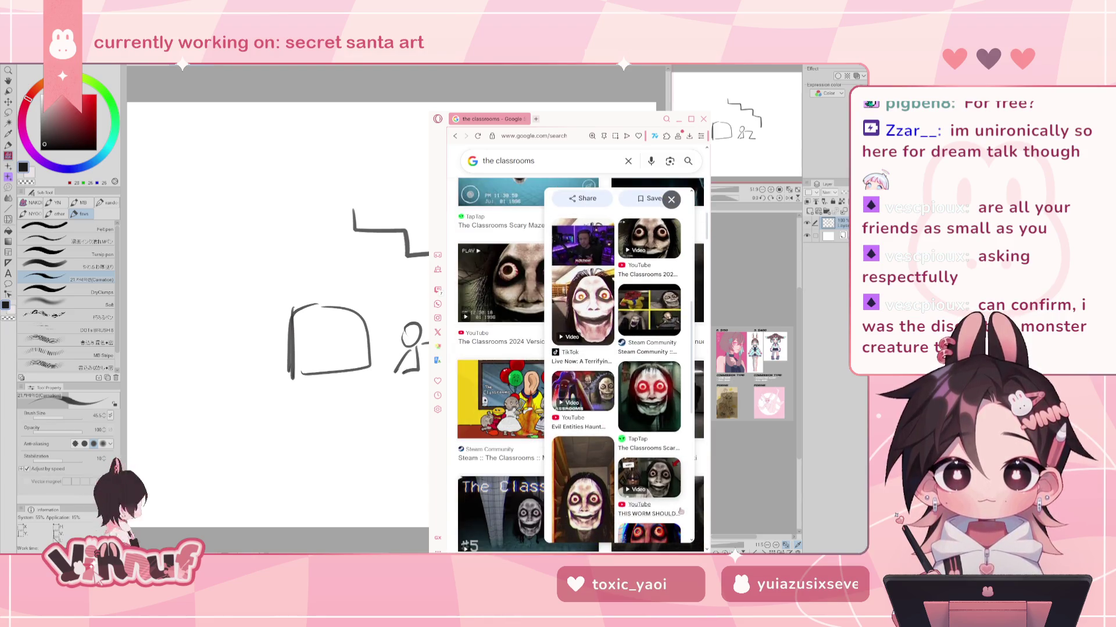
{"action": "left_click", "coordinate": [584, 494]}
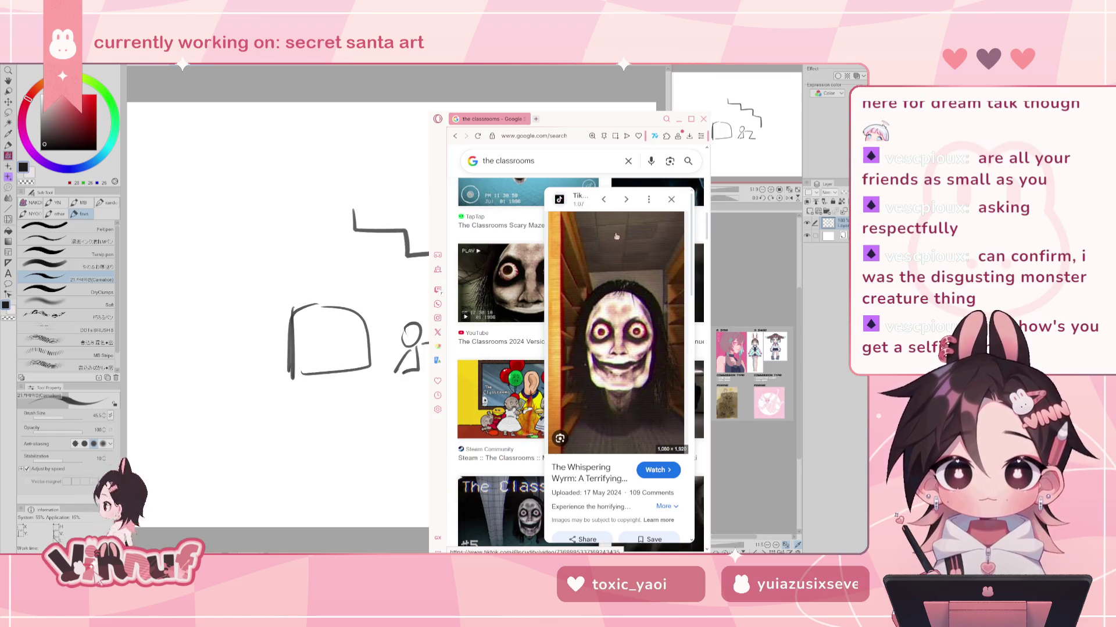
{"action": "left_click", "coordinate": [704, 118]}
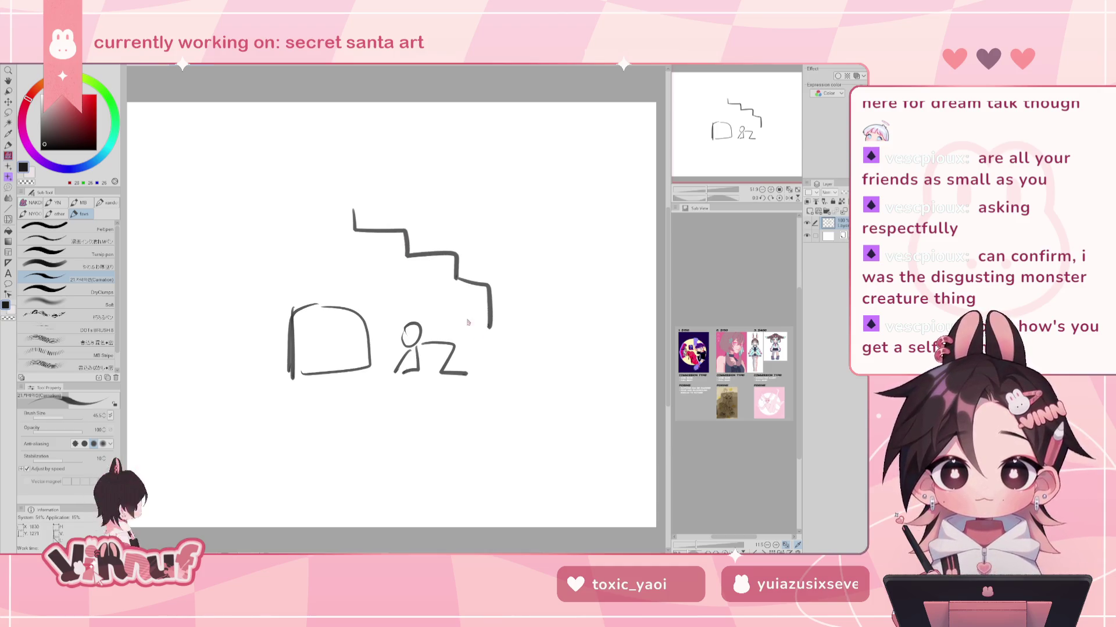
Add zigzag, circle and curve doodle strokes beside the little figure, undoing misdrawn ones
{"action": "left_click_drag", "start_coordinate": [490, 313], "coordinate": [504, 323]}
{"action": "key", "text": "ctrl+z"}
{"action": "left_click_drag", "start_coordinate": [459, 349], "coordinate": [502, 397]}
{"action": "mouse_move", "coordinate": [495, 328]}
{"action": "left_mouse_down"}
{"action": "mouse_move", "coordinate": [514, 399]}
{"action": "mouse_move", "coordinate": [526, 392]}
{"action": "left_mouse_up"}
{"action": "mouse_move", "coordinate": [527, 347]}
{"action": "left_mouse_down"}
{"action": "mouse_move", "coordinate": [590, 378]}
{"action": "mouse_move", "coordinate": [573, 394]}
{"action": "mouse_move", "coordinate": [551, 389]}
{"action": "left_mouse_up"}
{"action": "key", "text": "ctrl+z"}
{"action": "key", "text": "ctrl+z"}
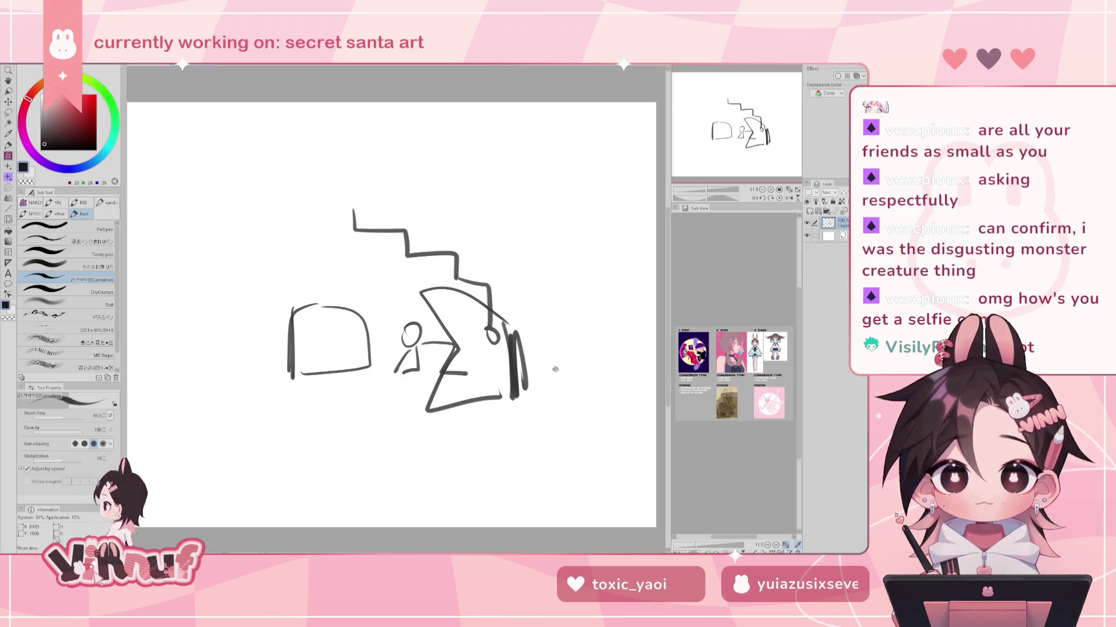
Erase the whole doodle sketch with the lasso eraser and return to the pen
{"action": "left_click_drag", "start_coordinate": [462, 176], "coordinate": [477, 176]}
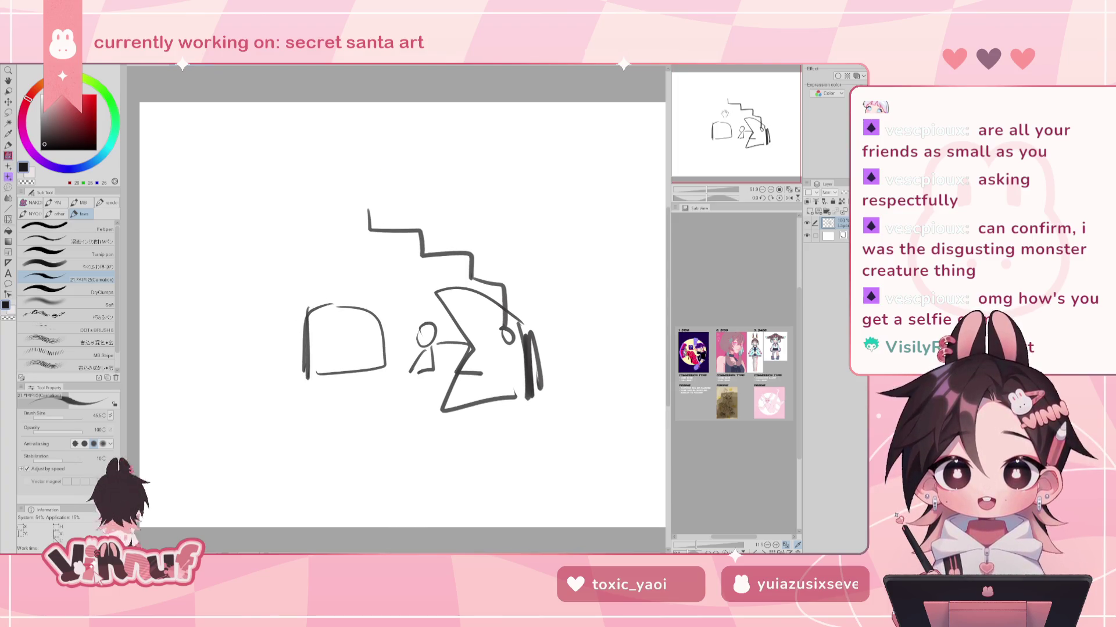
{"action": "key", "text": "e"}
{"action": "mouse_move", "coordinate": [434, 207]}
{"action": "left_mouse_down"}
{"action": "mouse_move", "coordinate": [448, 456]}
{"action": "mouse_move", "coordinate": [557, 187]}
{"action": "left_mouse_up"}
{"action": "key", "text": "p"}
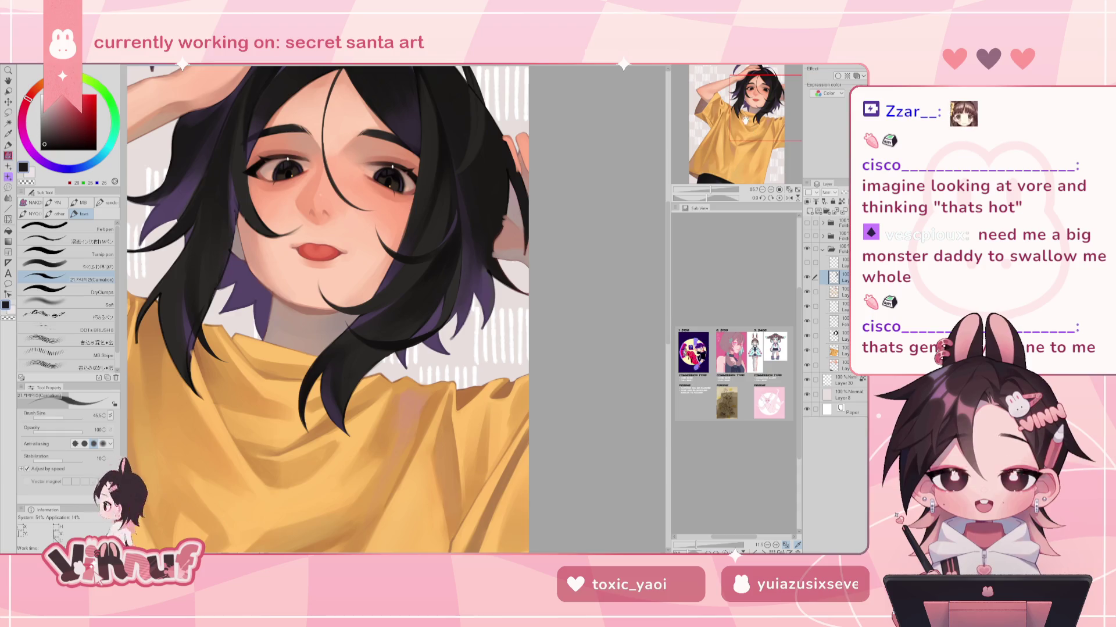
Mirror the view, toggle the hair strands layer, and sample dark purple and near-black hair colours
{"action": "left_click_drag", "start_coordinate": [755, 131], "coordinate": [754, 128]}
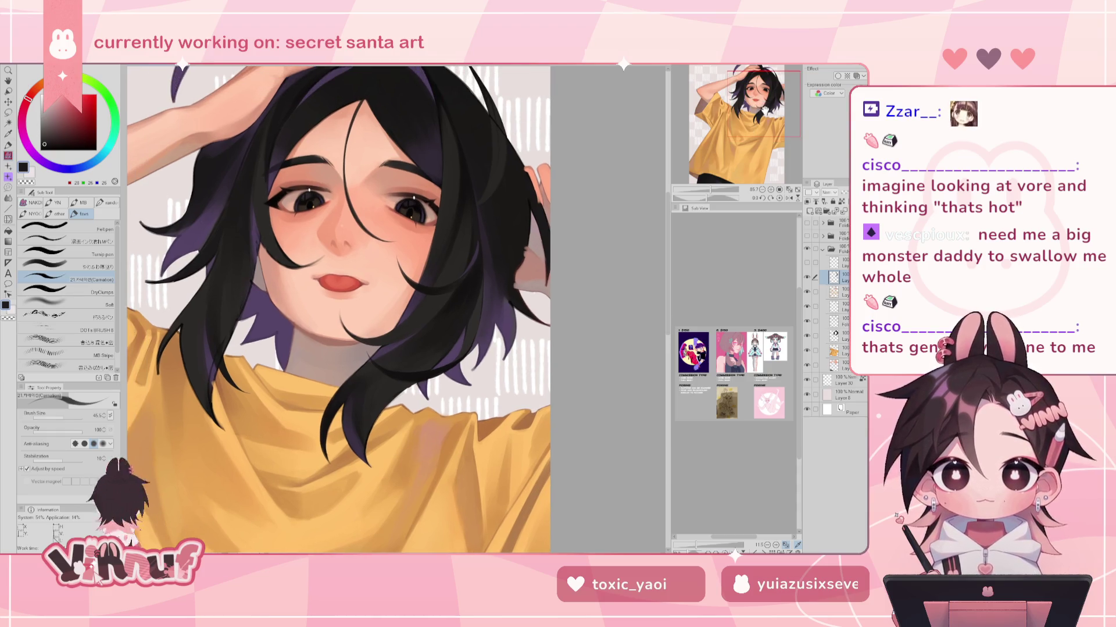
{"action": "key", "text": "h"}
{"action": "left_click", "coordinate": [807, 262]}
{"action": "left_click", "coordinate": [807, 263]}
{"action": "left_click", "coordinate": [317, 238], "text": "alt"}
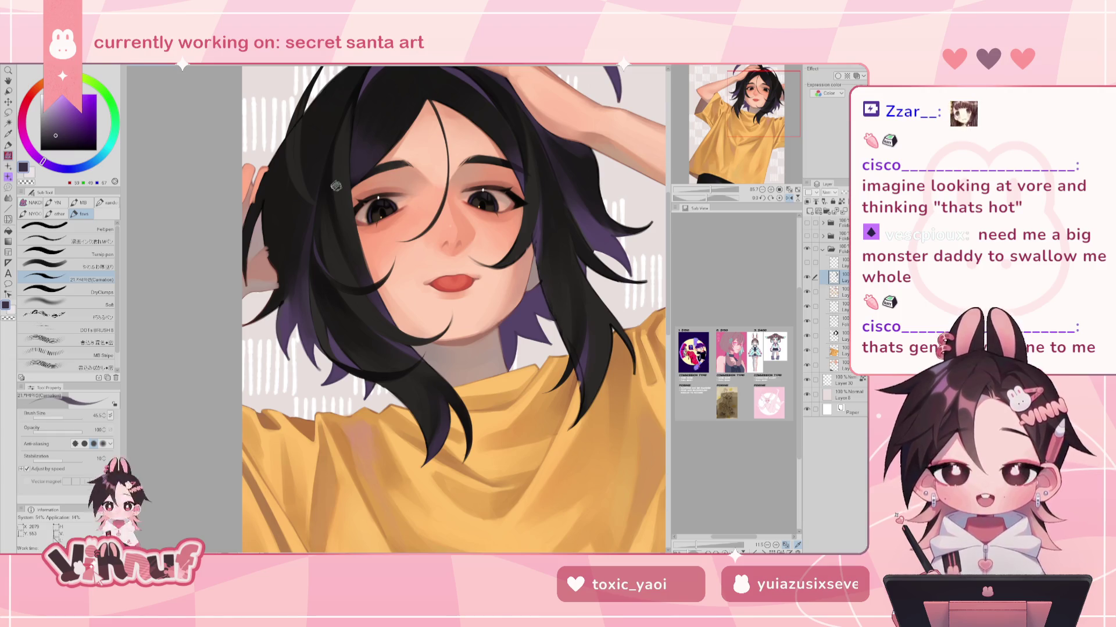
{"action": "left_click", "coordinate": [319, 278], "text": "alt"}
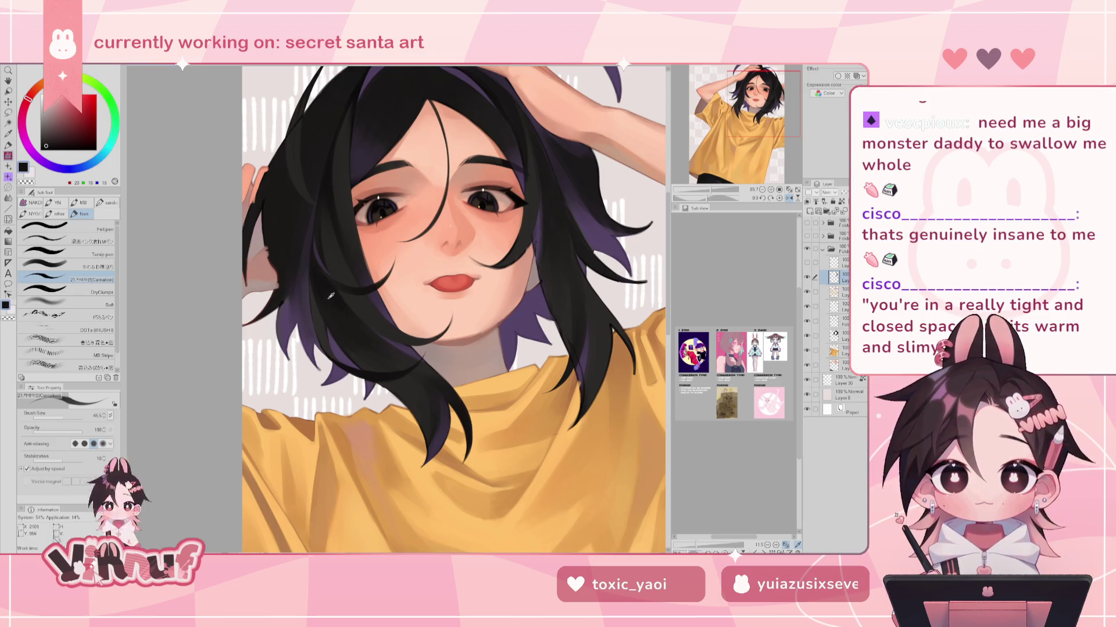
{"action": "left_click", "coordinate": [311, 265], "text": "alt"}
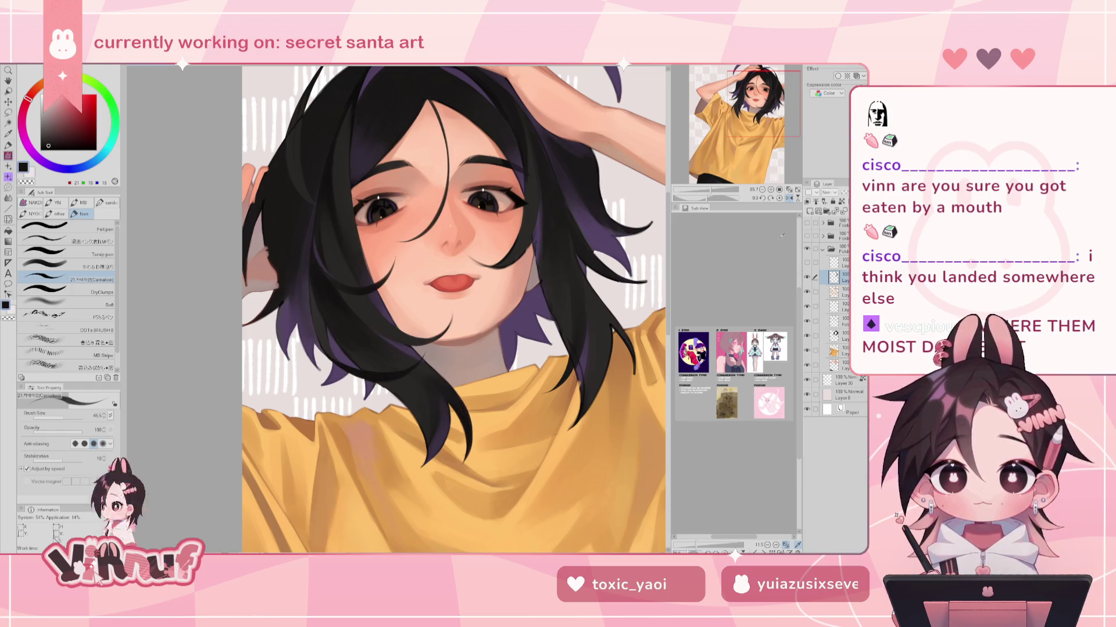
Flip the portrait view horizontally several times to check the face proportions
{"action": "mouse_move", "coordinate": [407, 291]}
{"action": "left_mouse_down"}
{"action": "mouse_move", "coordinate": [442, 323]}
{"action": "mouse_move", "coordinate": [429, 329]}
{"action": "left_mouse_up"}
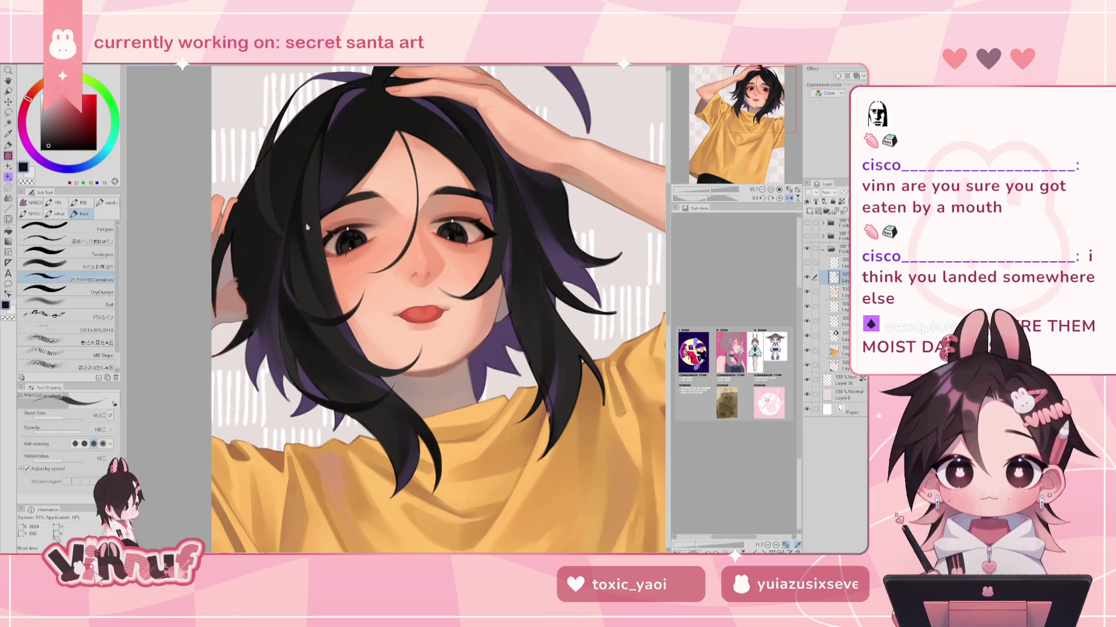
{"action": "key", "text": "h"}
{"action": "key", "text": "h"}
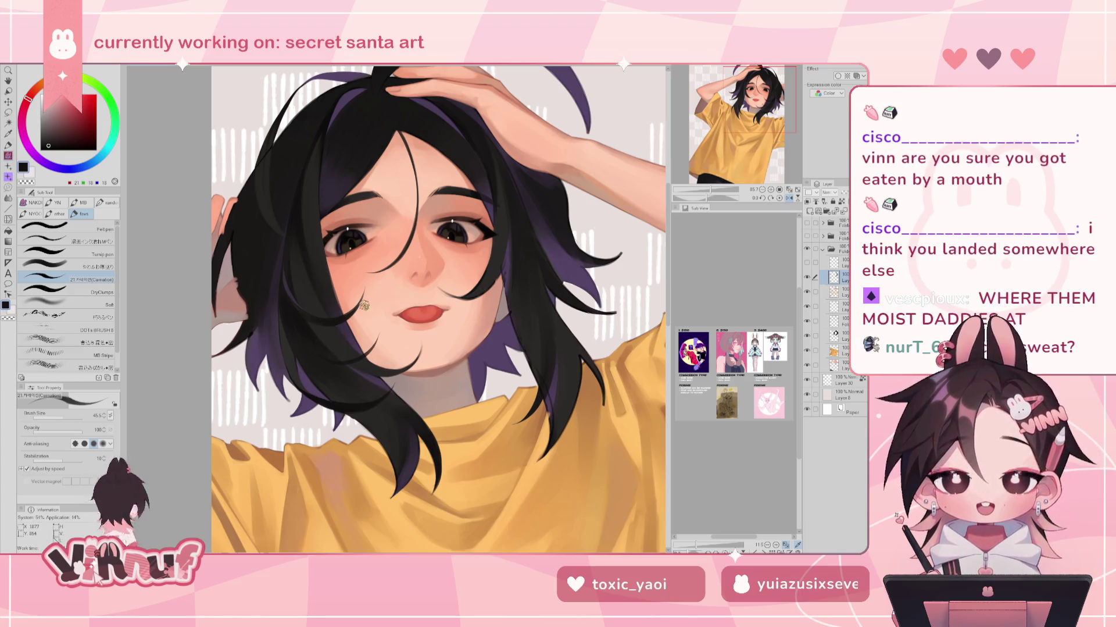
{"action": "key", "text": "h"}
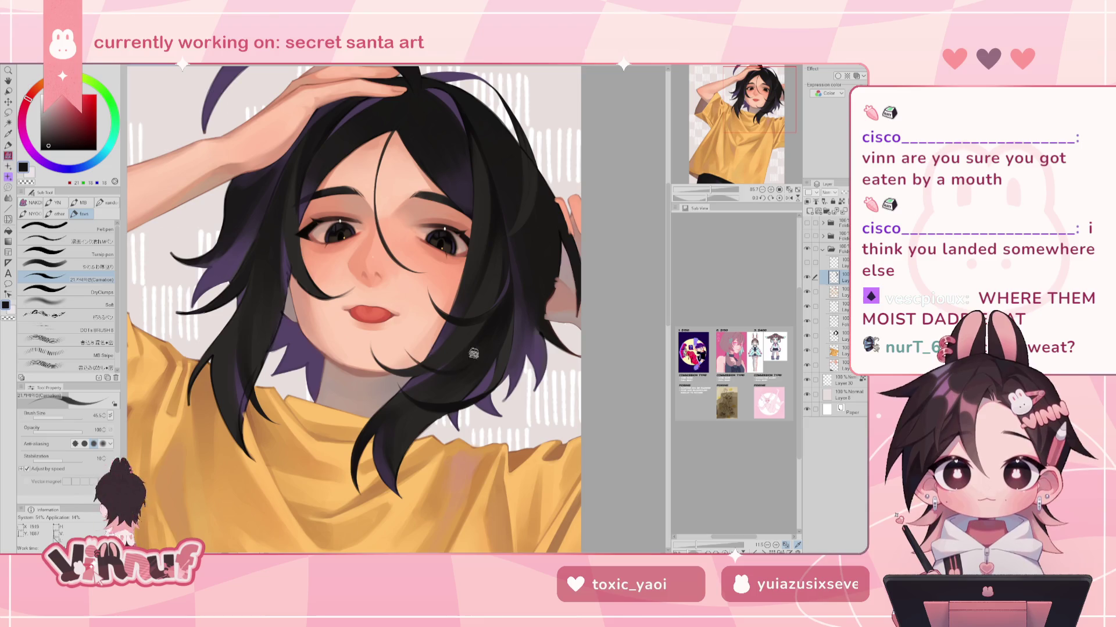
{"action": "key", "text": "h"}
{"action": "key", "text": "h"}
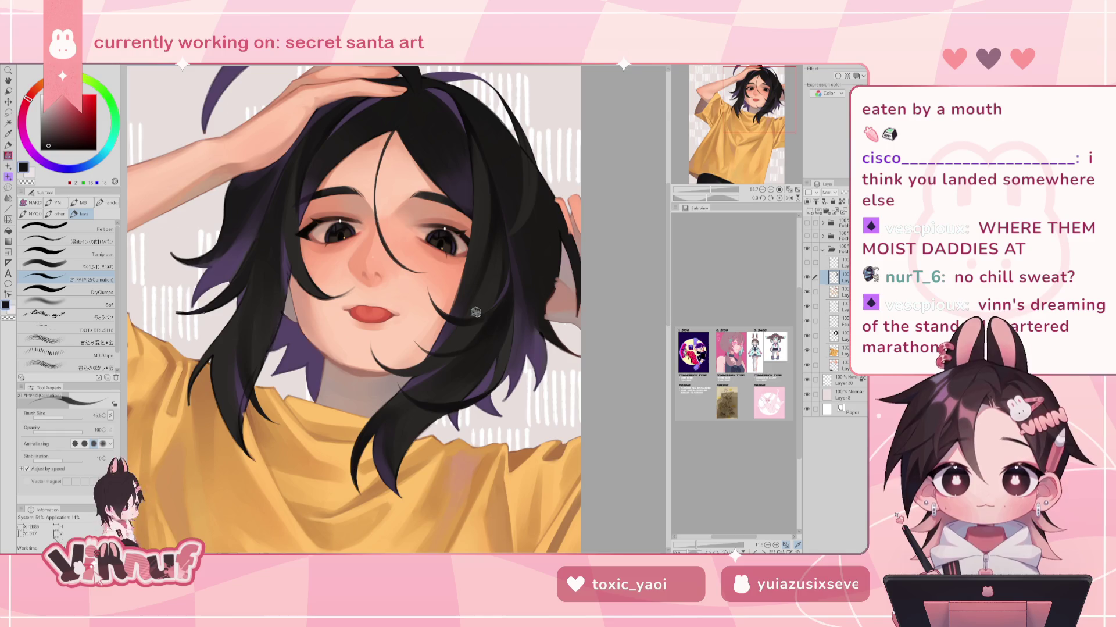
{"action": "key", "text": "h"}
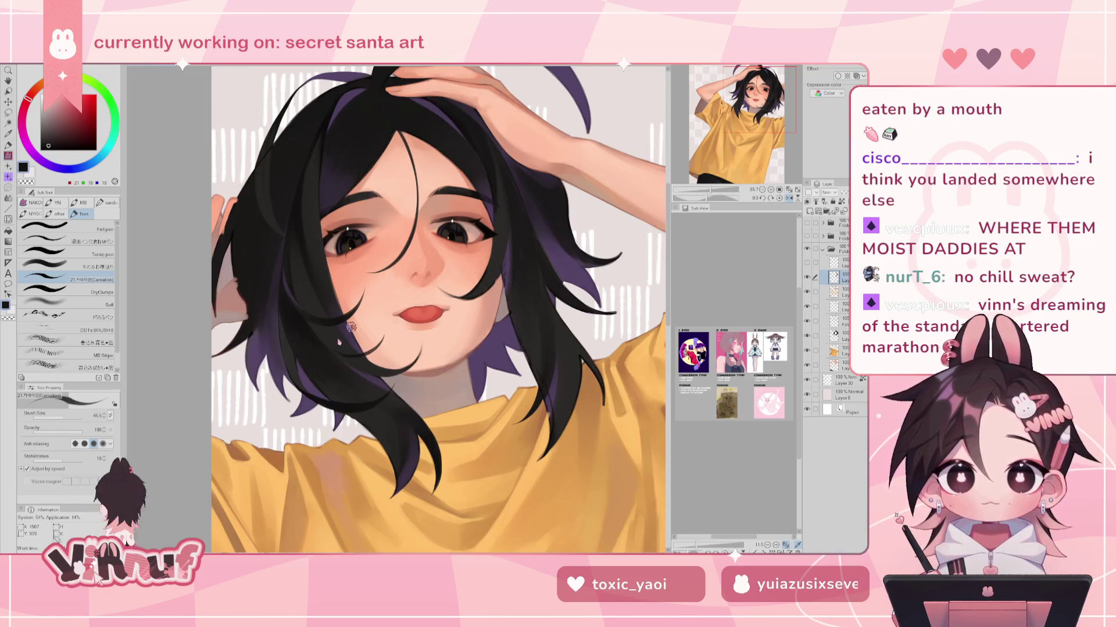
{"action": "key", "text": "h"}
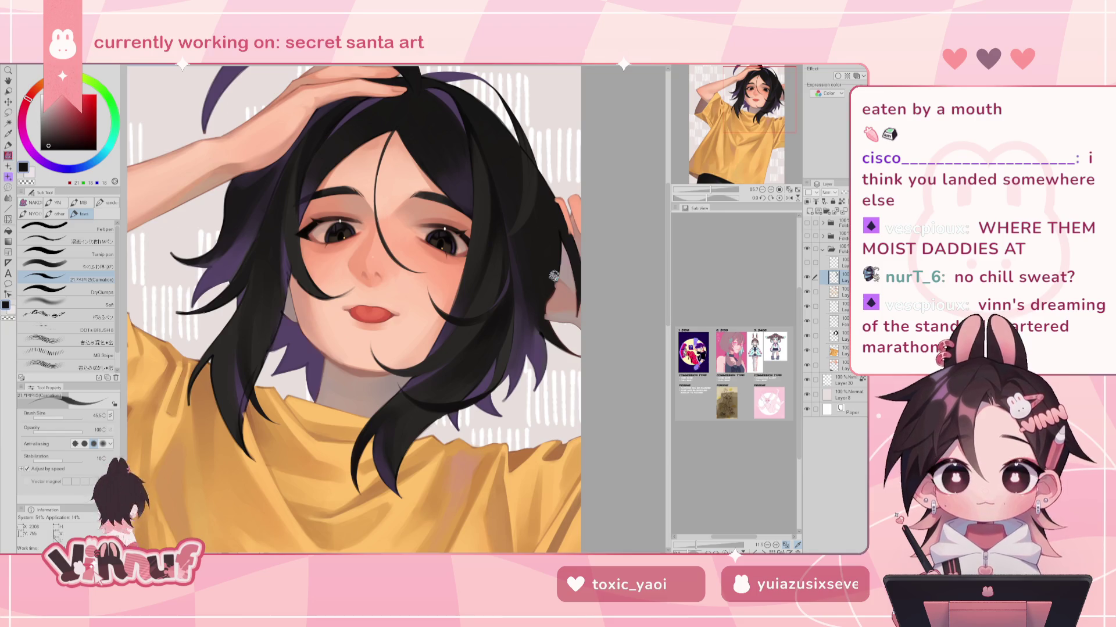
Sample near-black tones from the hair, comparing them in mirrored views
{"action": "left_click", "coordinate": [458, 315], "text": "alt"}
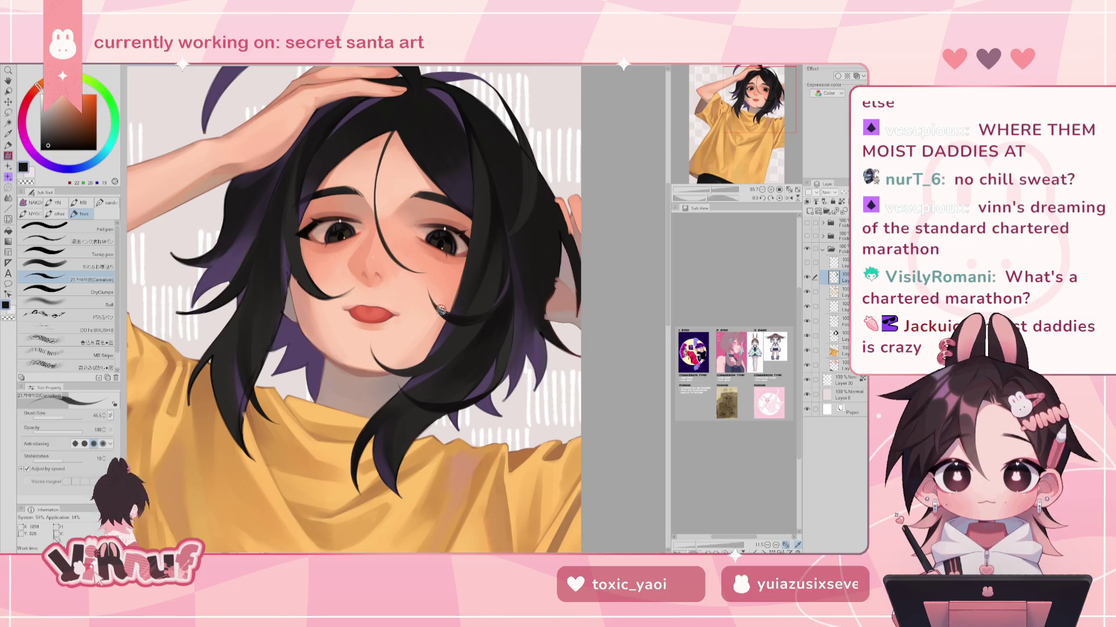
{"action": "key", "text": "h"}
{"action": "key", "text": "h"}
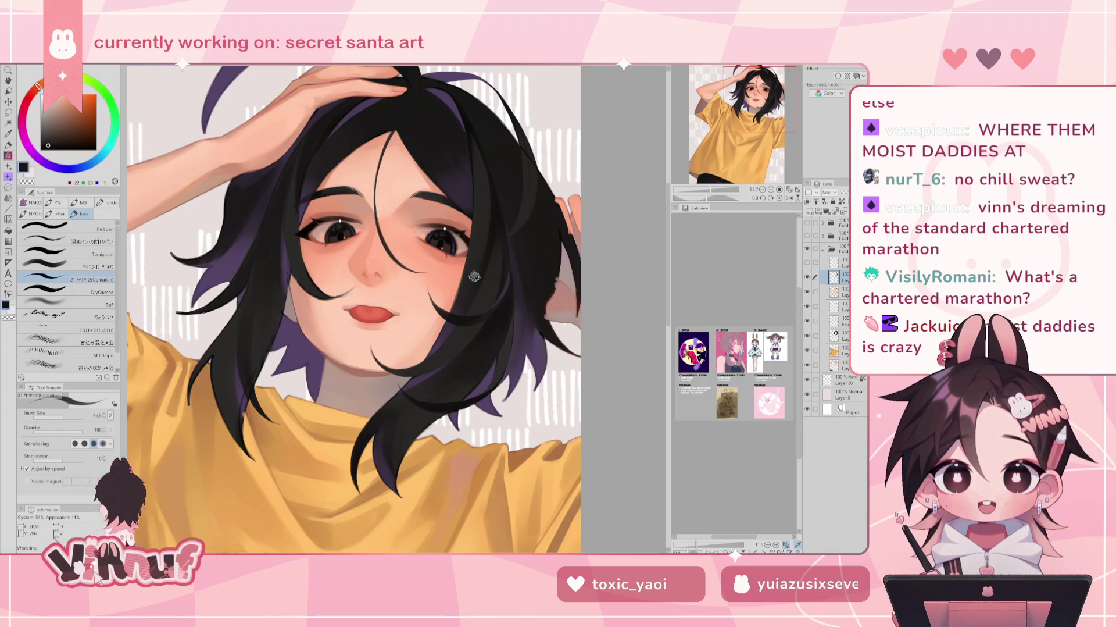
{"action": "key", "text": "h"}
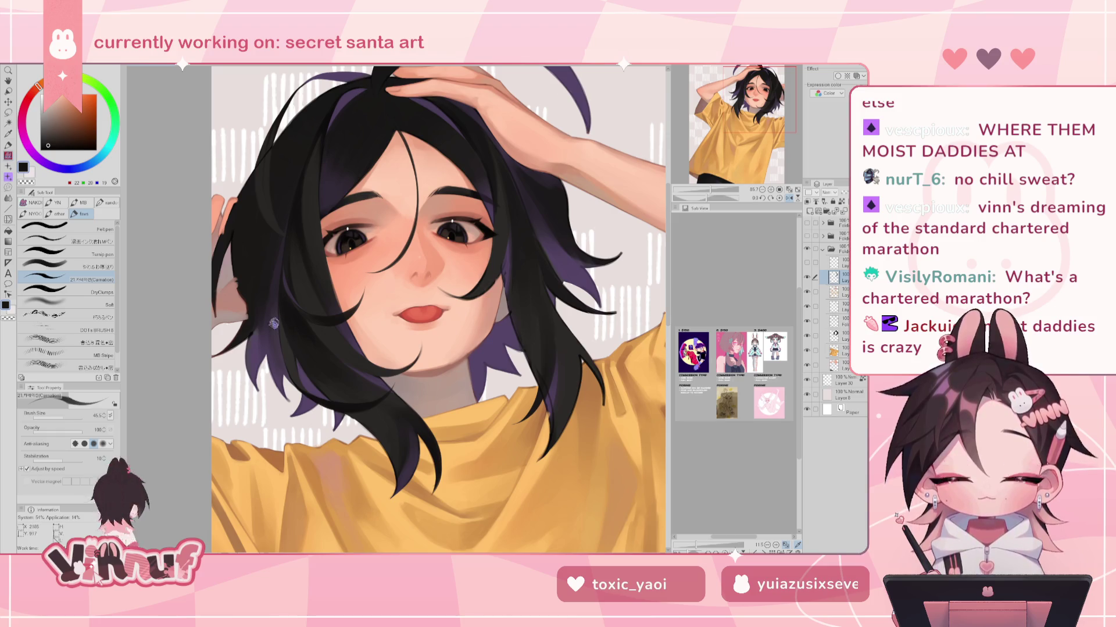
{"action": "left_click", "coordinate": [288, 317], "text": "alt"}
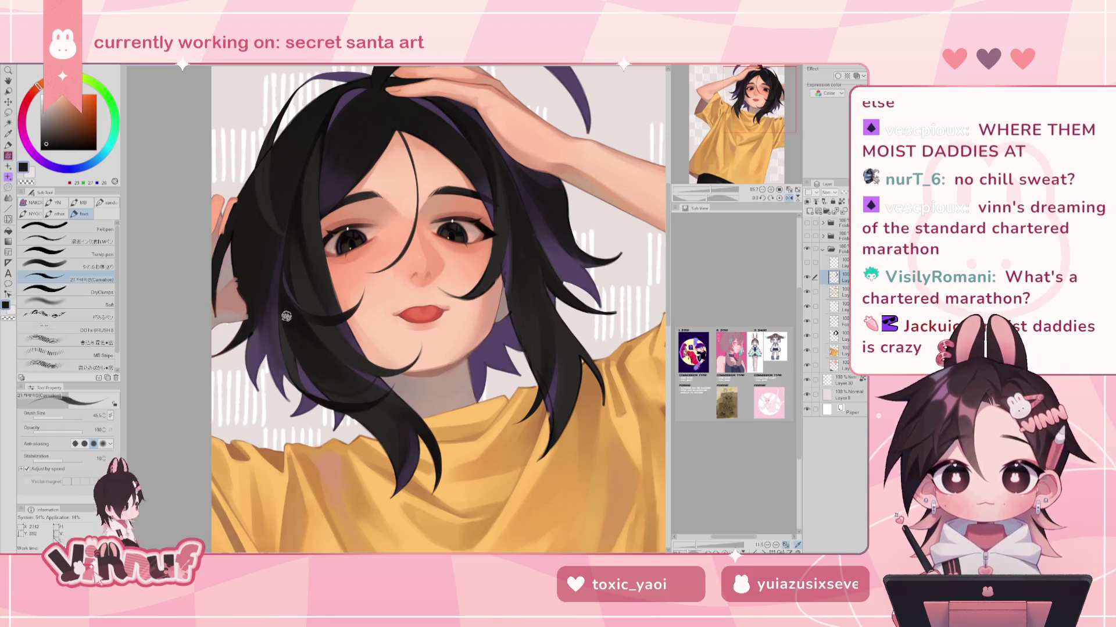
{"action": "left_click", "coordinate": [295, 320], "text": "alt"}
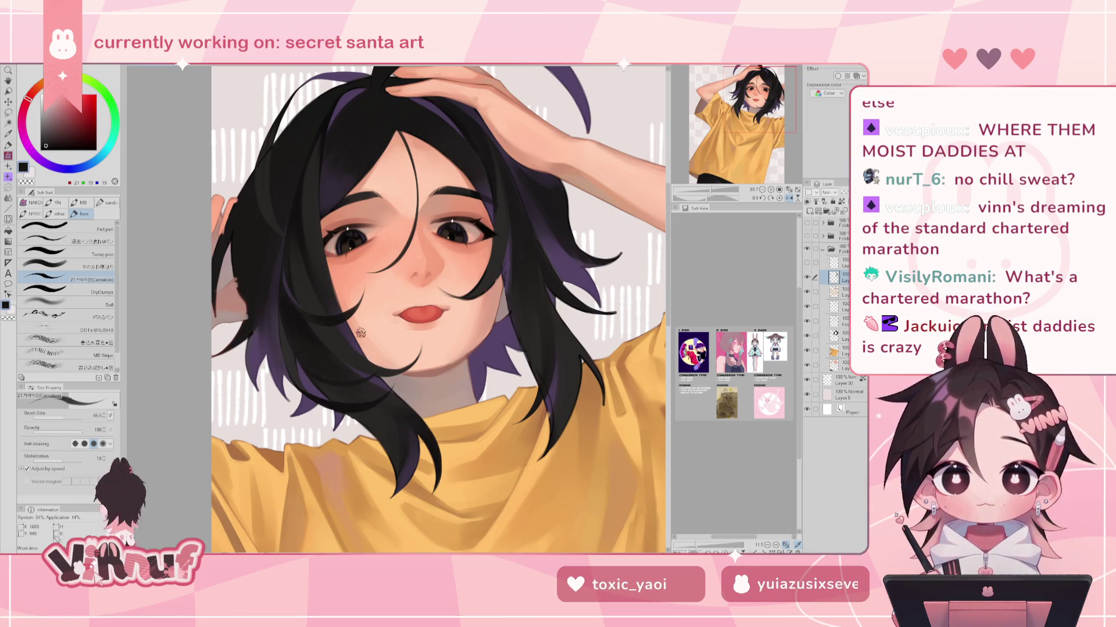
{"action": "key", "text": "h"}
{"action": "key", "text": "h"}
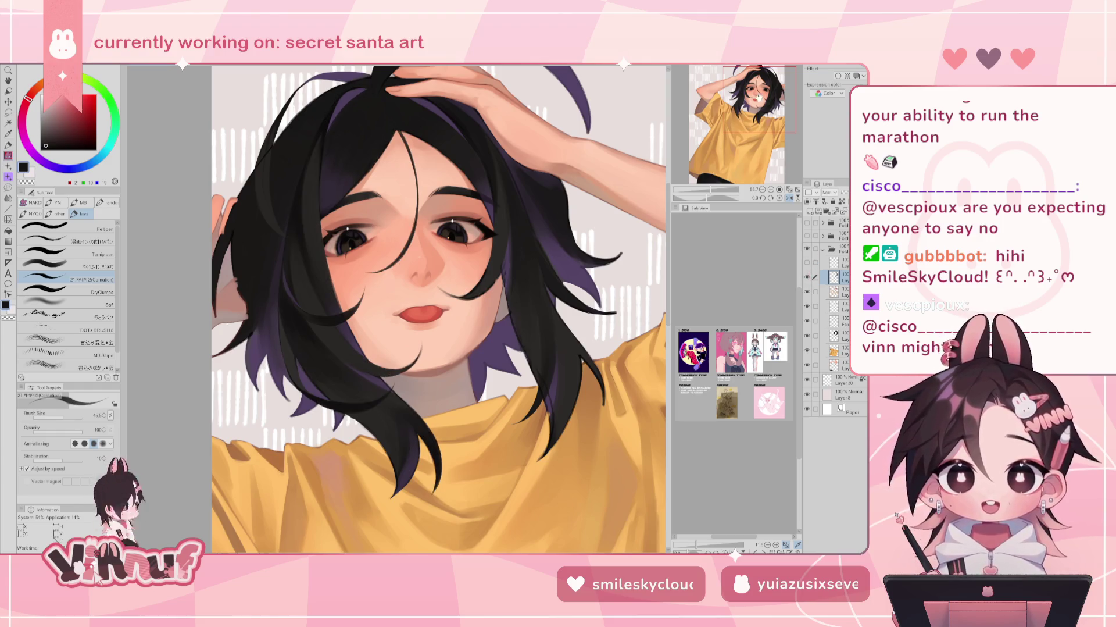
{"action": "left_click_drag", "start_coordinate": [758, 96], "coordinate": [761, 93]}
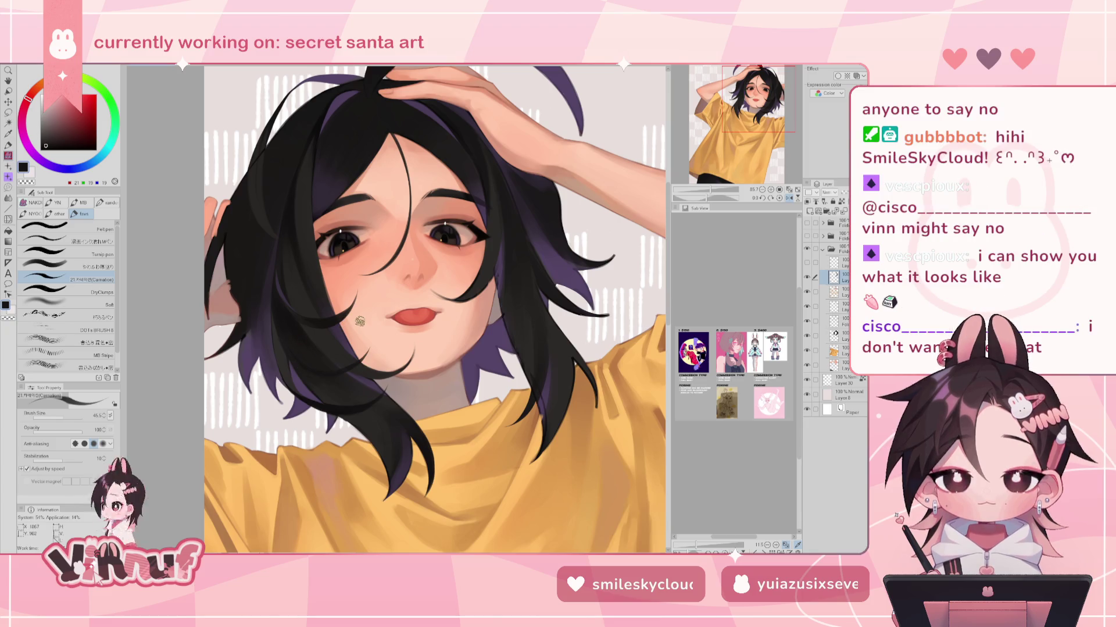
{"action": "key", "text": "h"}
{"action": "key", "text": "ctrl+minus"}
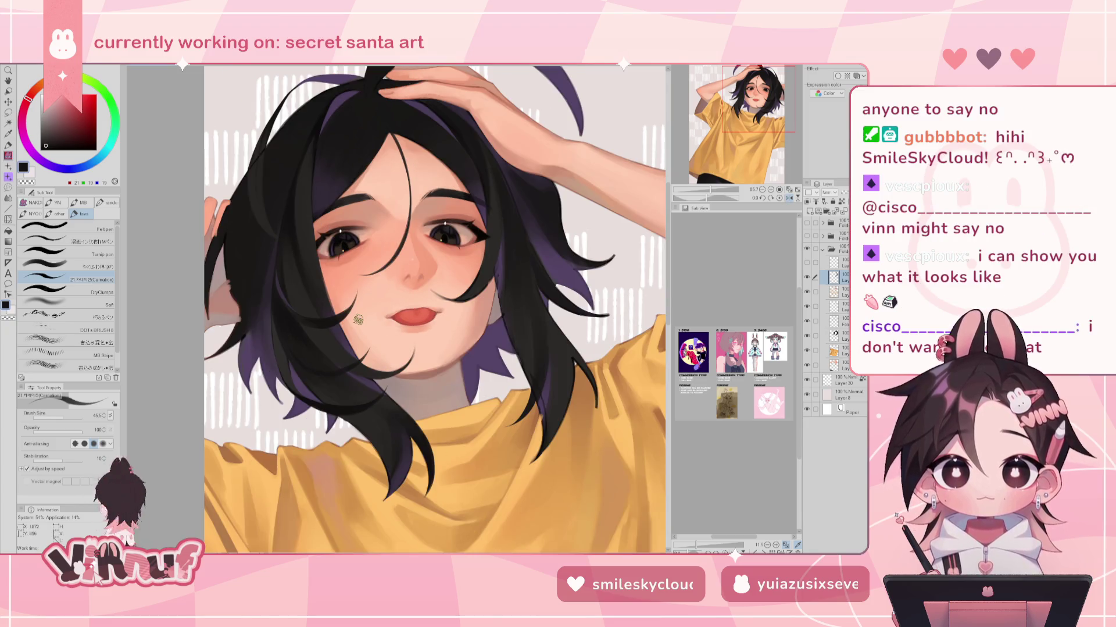
{"action": "key", "text": "h"}
{"action": "key", "text": "ctrl+plus"}
{"action": "key", "text": "ctrl+plus"}
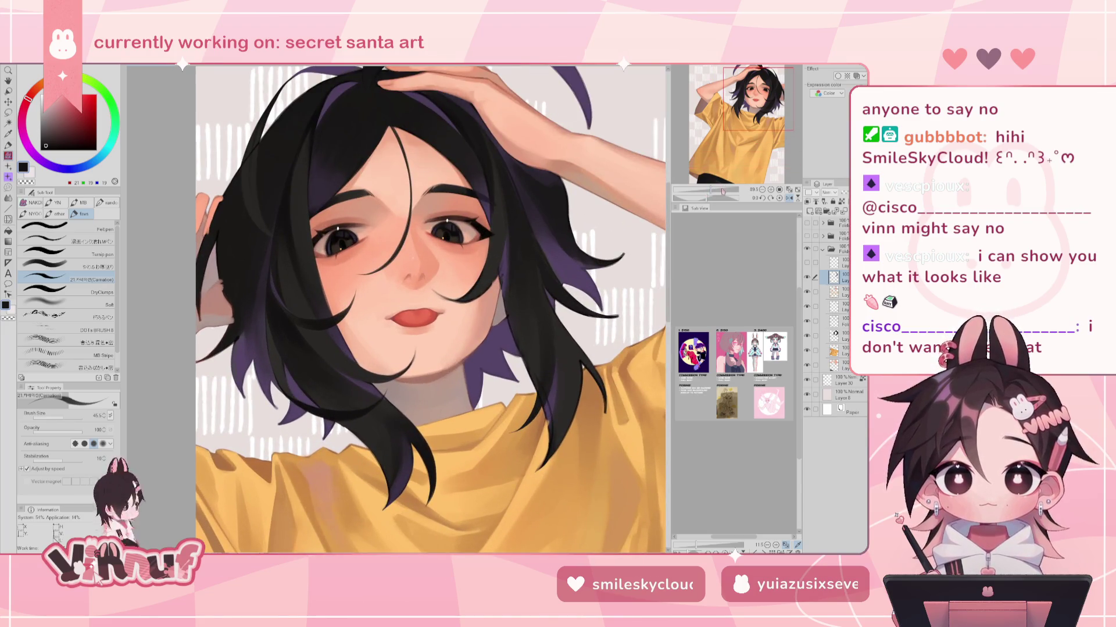
{"action": "key", "text": "h"}
{"action": "left_click", "coordinate": [430, 385], "text": "alt"}
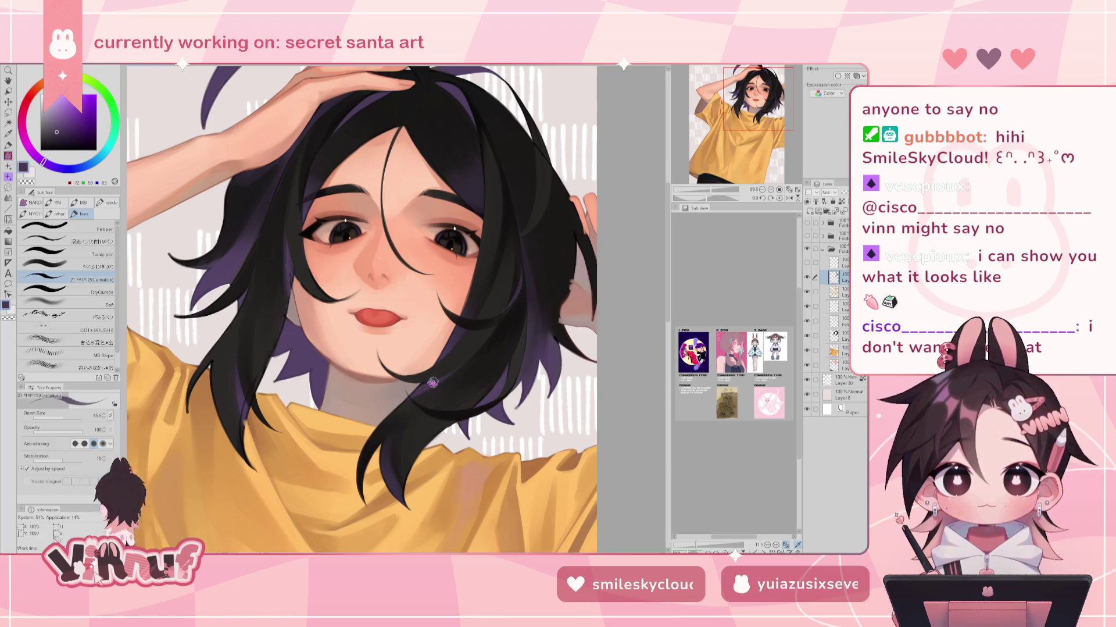
{"action": "key", "text": "h"}
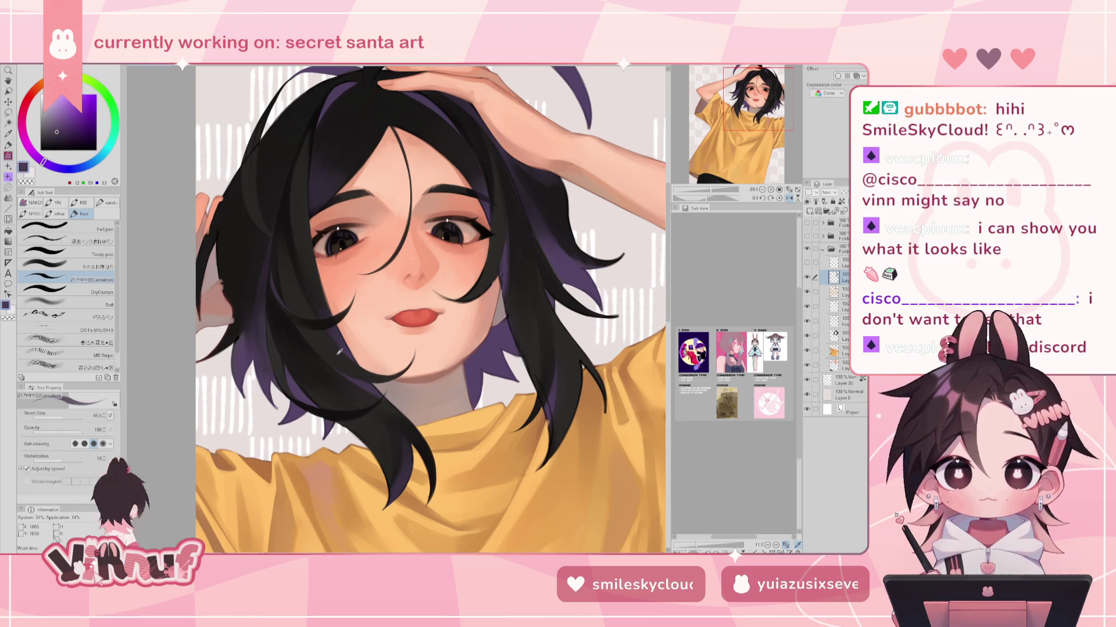
{"action": "left_click", "coordinate": [319, 343], "text": "alt"}
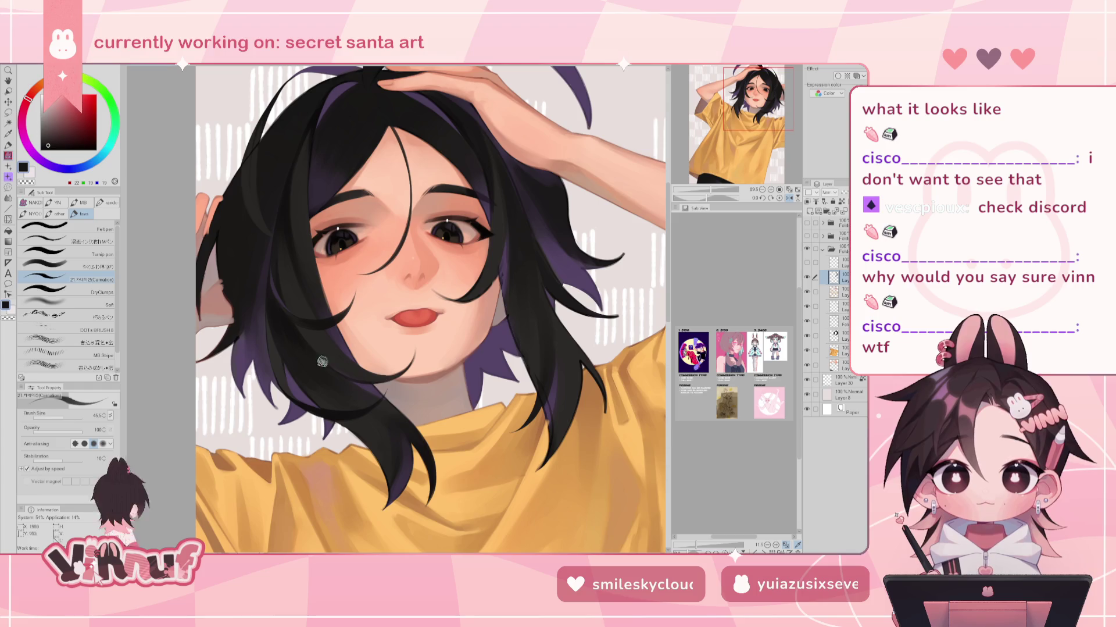
{"action": "left_click", "coordinate": [355, 365], "text": "alt"}
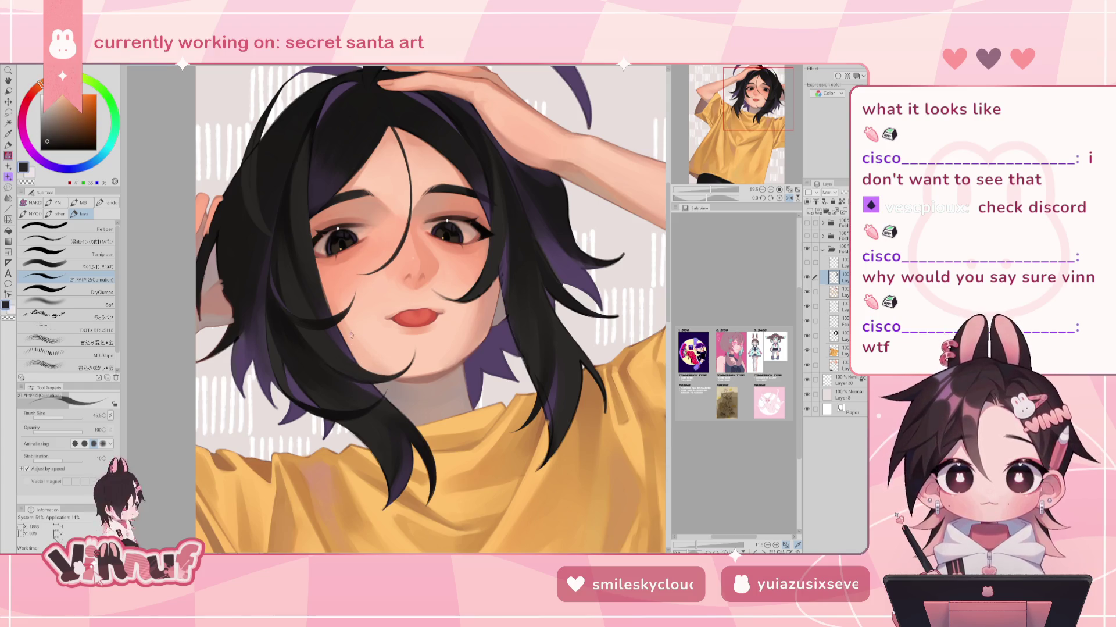
{"action": "key", "text": "h"}
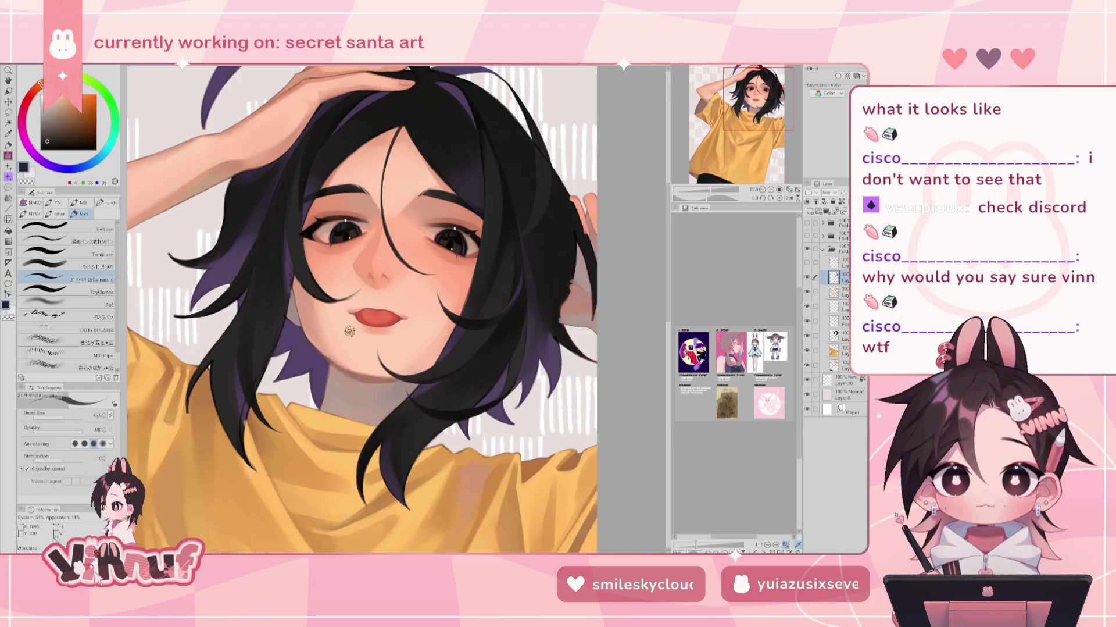
{"action": "key", "text": "h"}
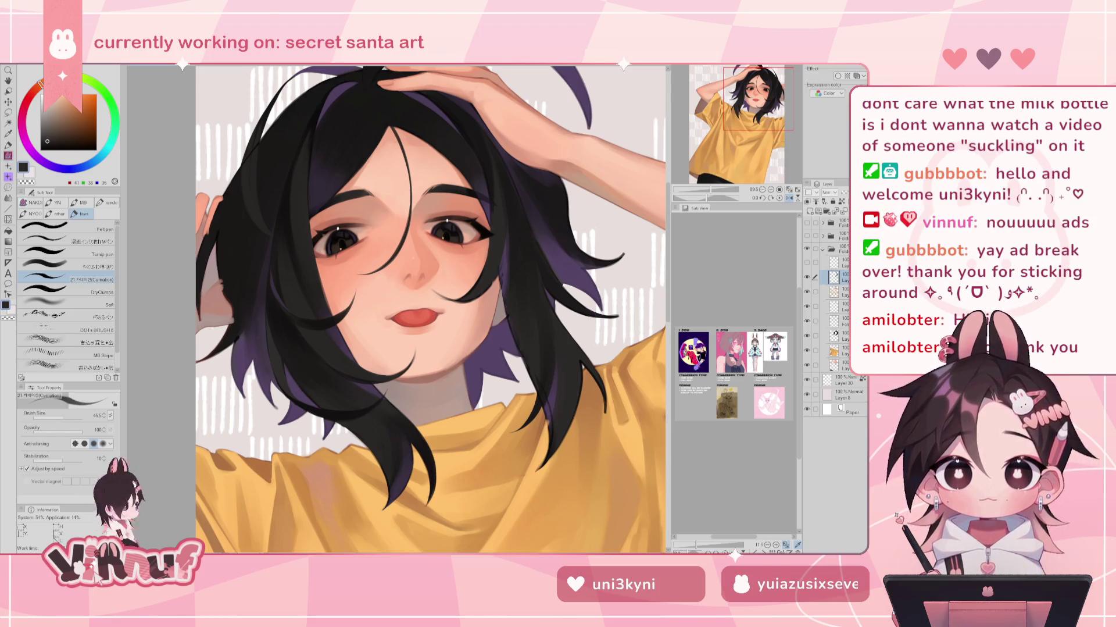
Pan and zoom over the portrait's shirt, hand and hair, then switch to the creature document
{"action": "left_click_drag", "start_coordinate": [754, 103], "coordinate": [755, 103]}
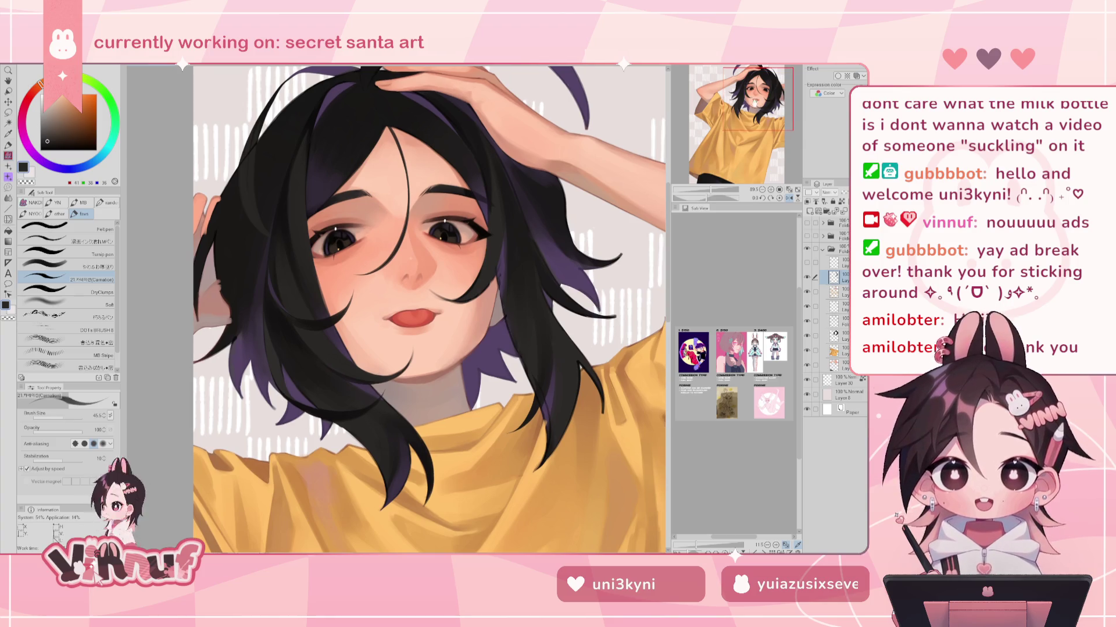
{"action": "mouse_move", "coordinate": [714, 188]}
{"action": "left_mouse_down"}
{"action": "mouse_move", "coordinate": [757, 112]}
{"action": "mouse_move", "coordinate": [750, 105]}
{"action": "left_mouse_up"}
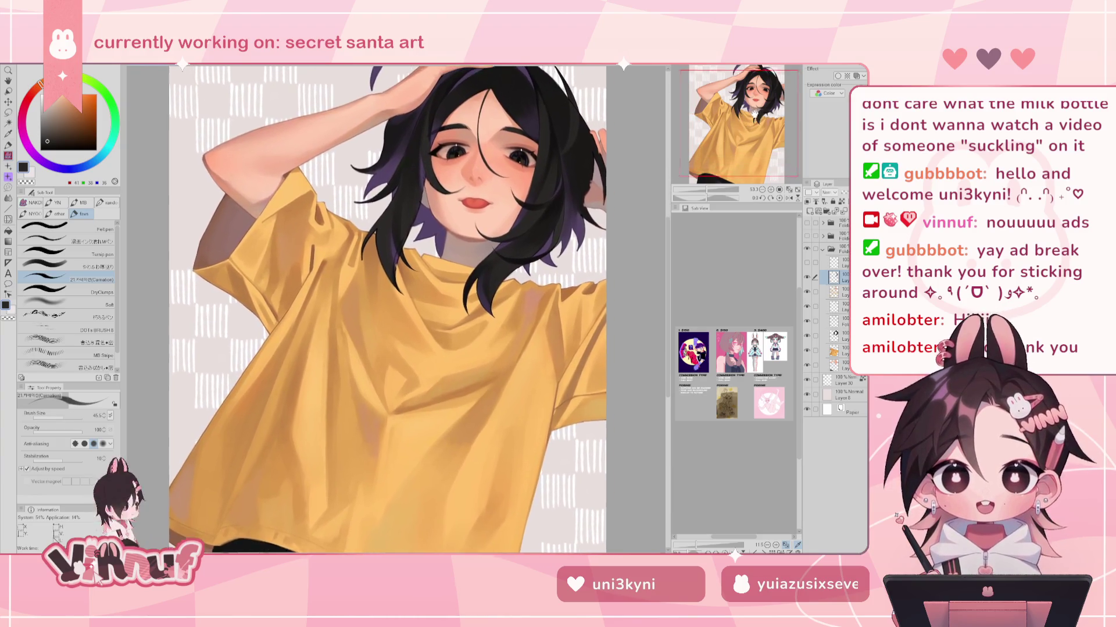
{"action": "left_click_drag", "start_coordinate": [713, 188], "coordinate": [771, 74]}
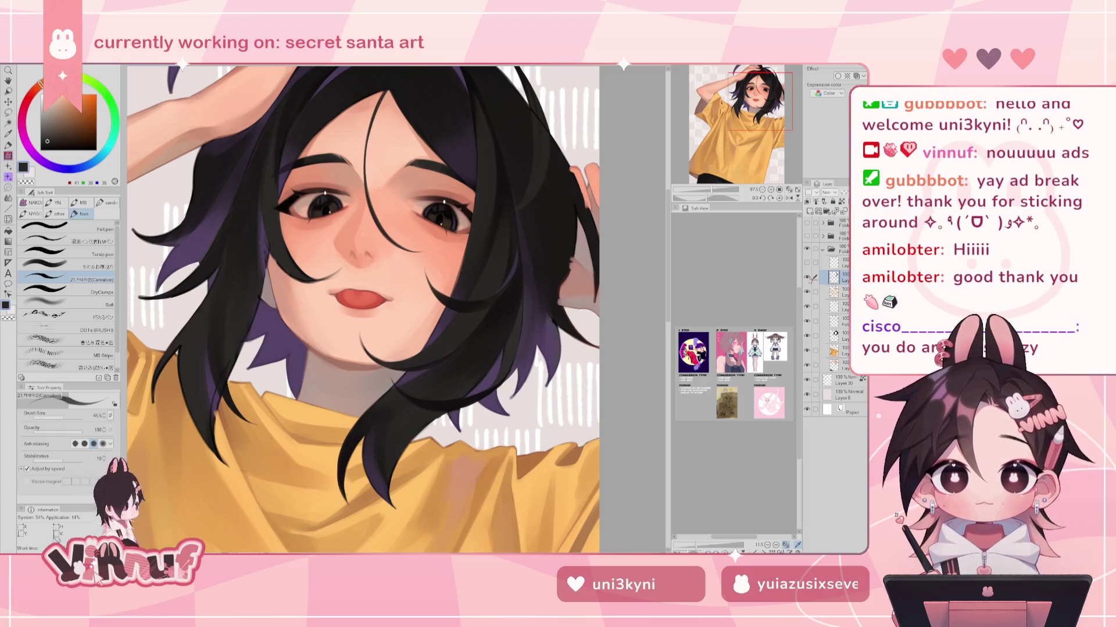
{"action": "left_click_drag", "start_coordinate": [760, 100], "coordinate": [763, 92]}
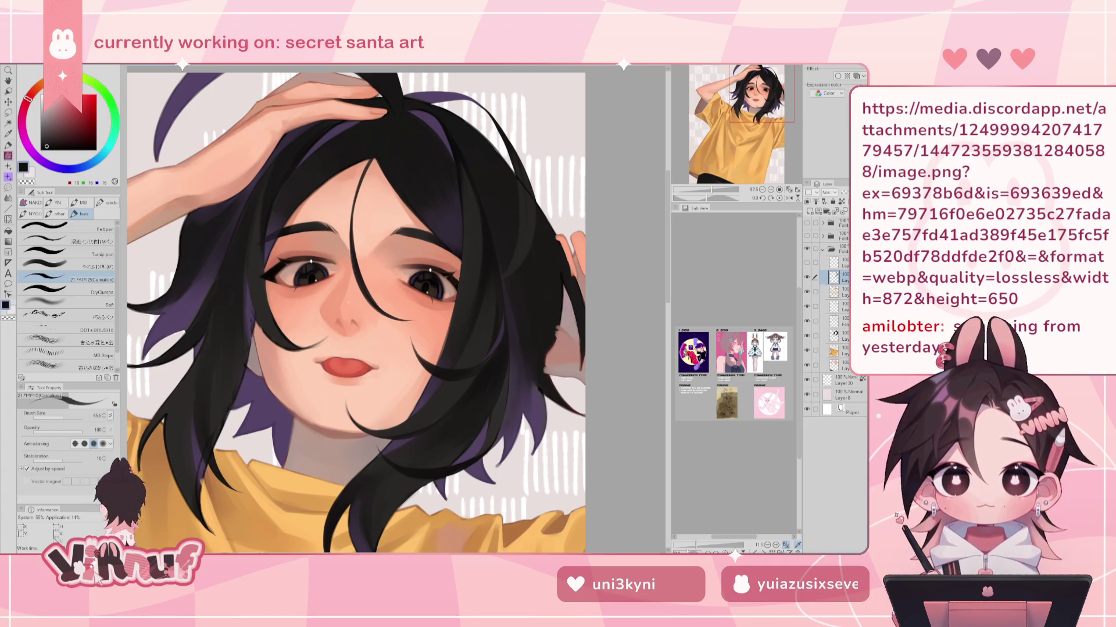
{"action": "key", "text": "ctrl+Tab"}
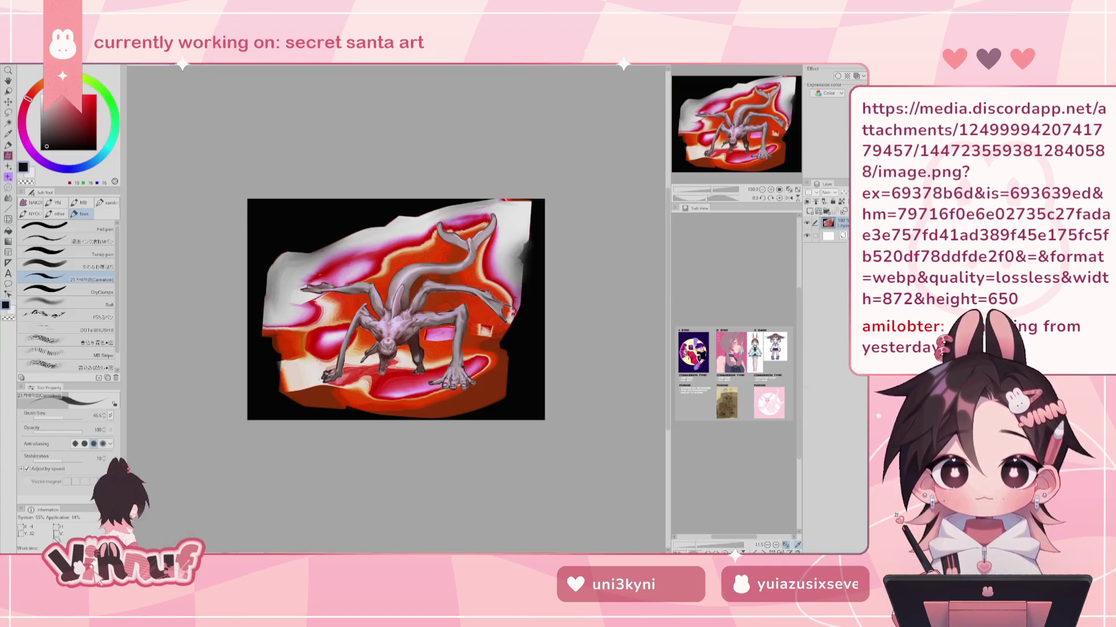
Zoom and pan across the creature image until the whole creature is centred
{"action": "scroll", "coordinate": [396, 309], "scroll_direction": "up", "scroll_amount": 5}
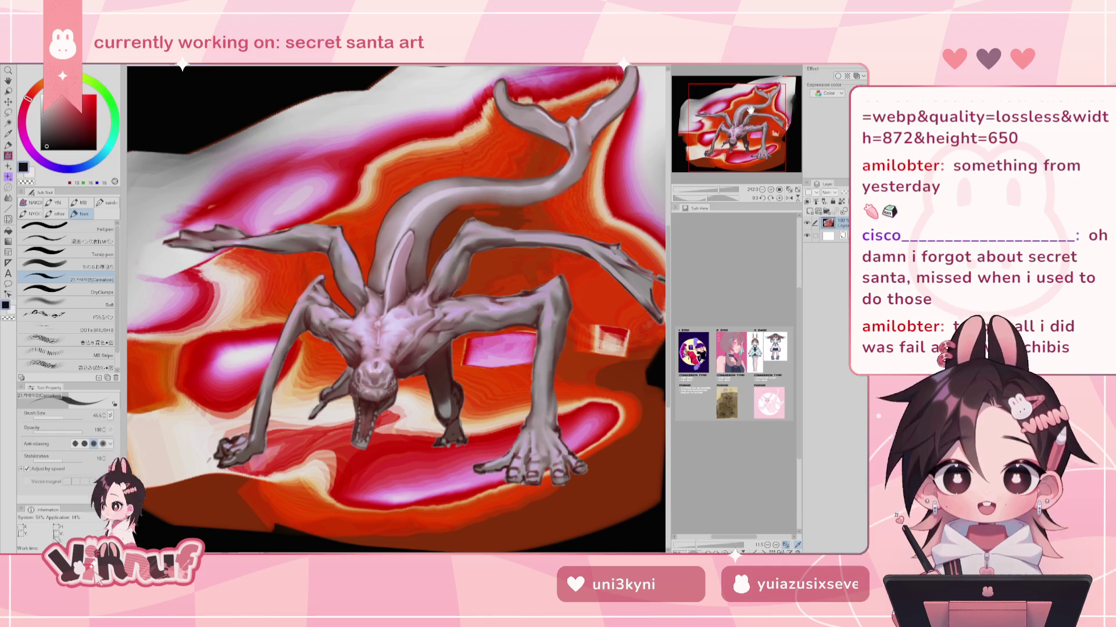
{"action": "left_click_drag", "start_coordinate": [751, 109], "coordinate": [755, 115]}
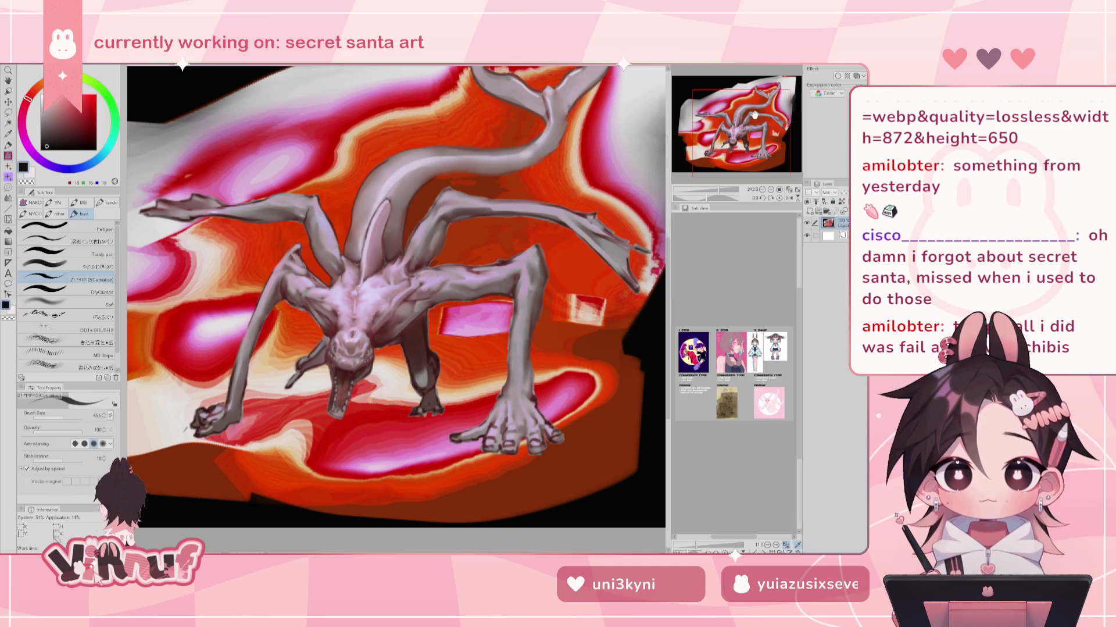
{"action": "left_click_drag", "start_coordinate": [755, 115], "coordinate": [772, 102]}
{"action": "scroll", "coordinate": [744, 136], "scroll_direction": "up", "scroll_amount": 2}
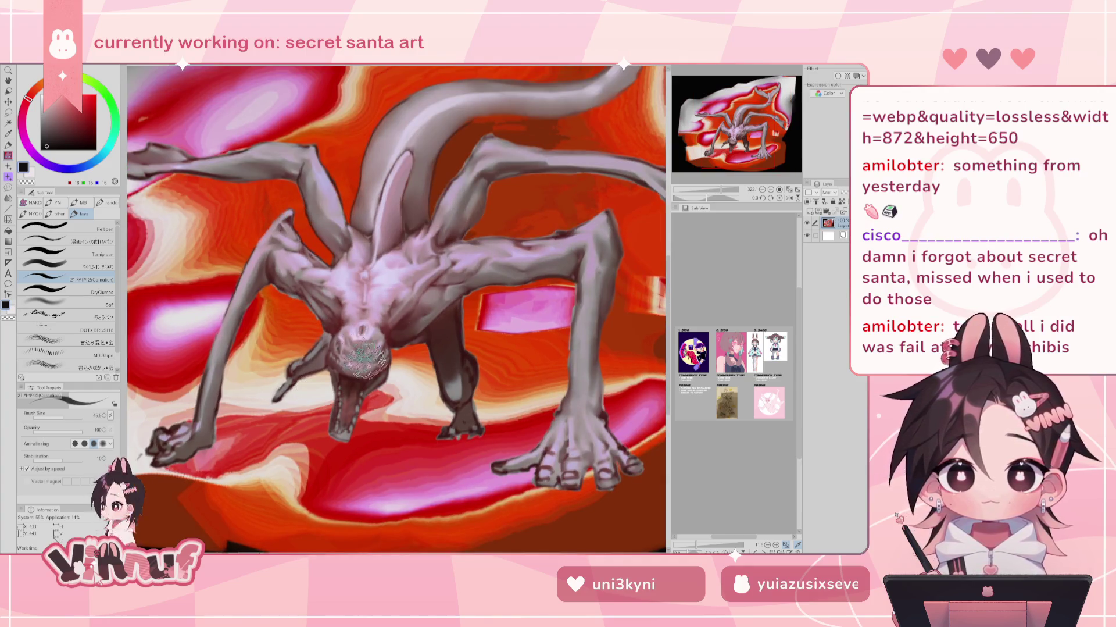
{"action": "mouse_move", "coordinate": [731, 124]}
{"action": "left_mouse_down"}
{"action": "mouse_move", "coordinate": [745, 110]}
{"action": "mouse_move", "coordinate": [732, 123]}
{"action": "left_mouse_up"}
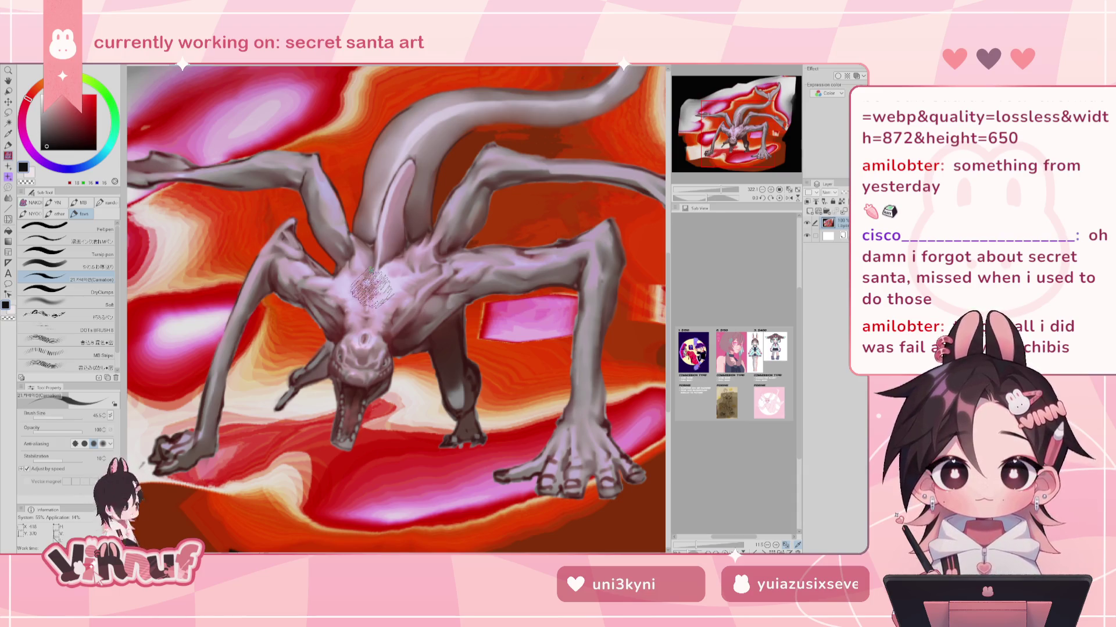
{"action": "scroll", "coordinate": [720, 121], "scroll_direction": "up", "scroll_amount": 2}
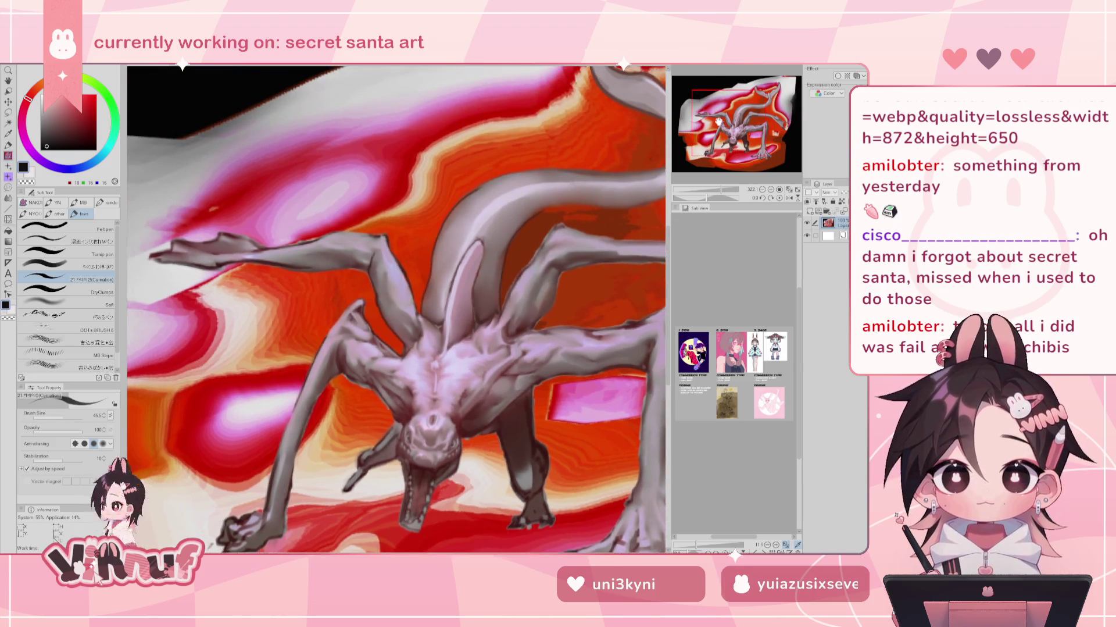
{"action": "scroll", "coordinate": [414, 300], "scroll_direction": "down", "scroll_amount": 2}
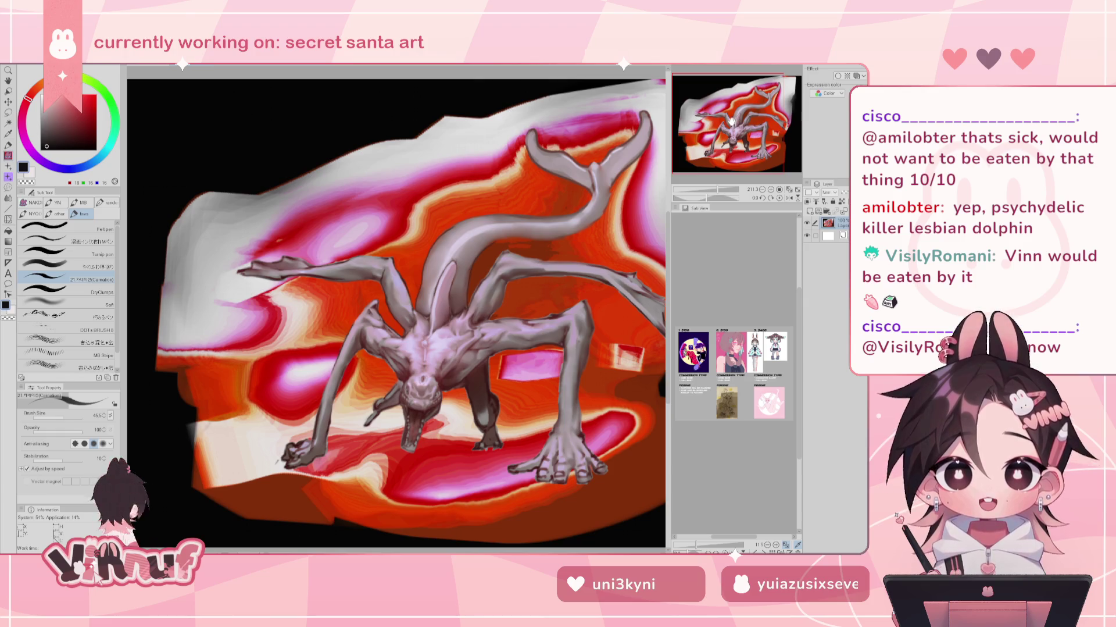
{"action": "left_click_drag", "start_coordinate": [730, 119], "coordinate": [739, 125]}
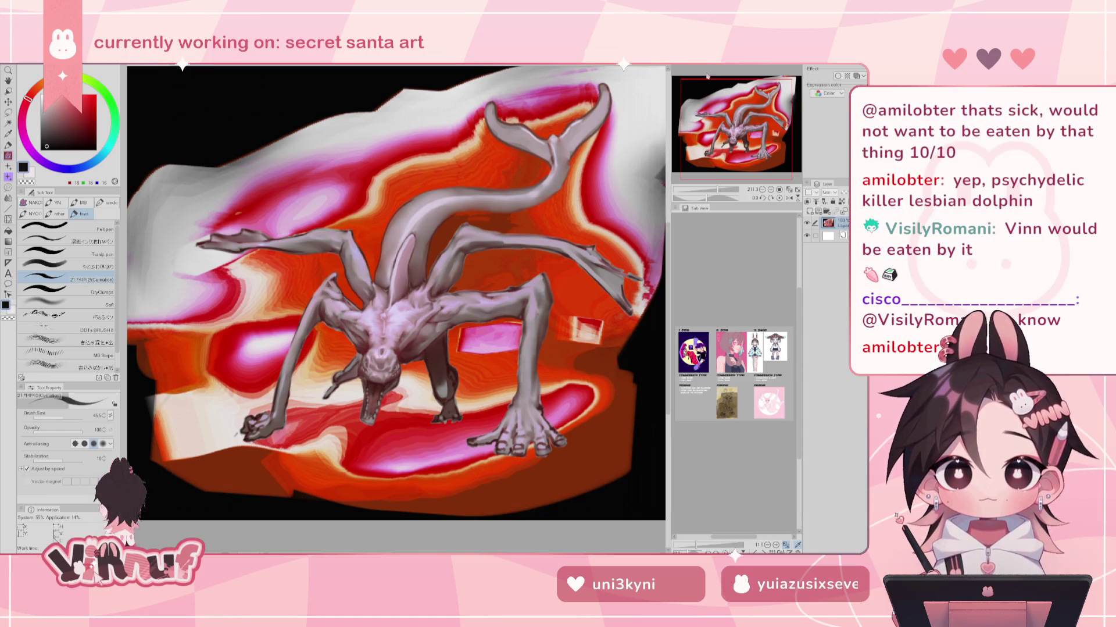
{"action": "left_click_drag", "start_coordinate": [756, 116], "coordinate": [757, 126]}
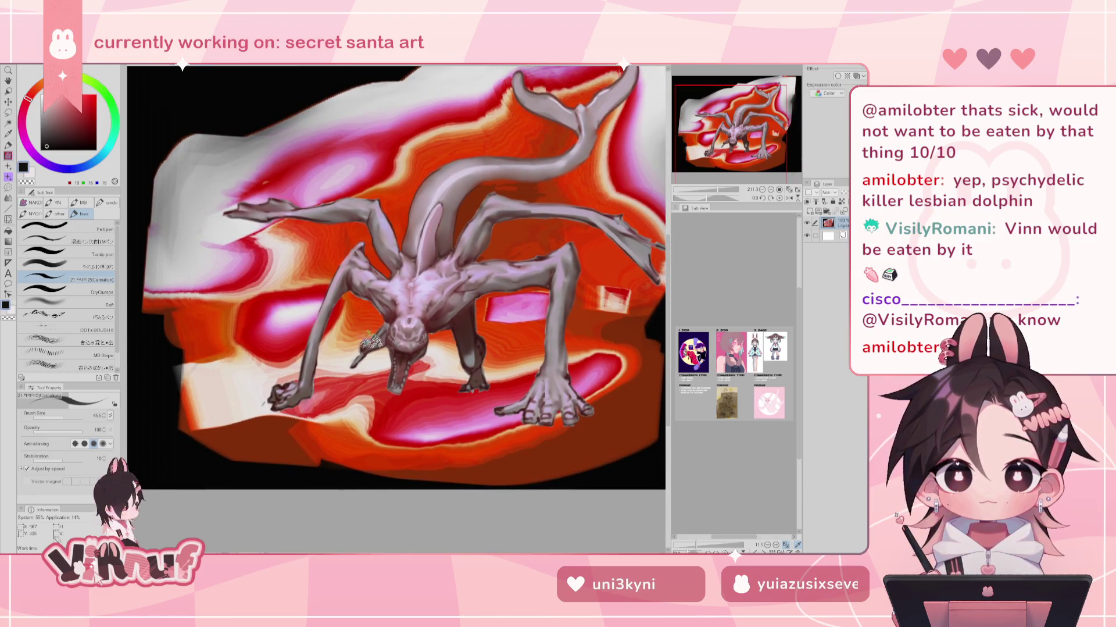
Zoom in close on the creature's torso, legs, head and claws, then zoom back out
{"action": "scroll", "coordinate": [327, 253], "scroll_direction": "up", "scroll_amount": 5}
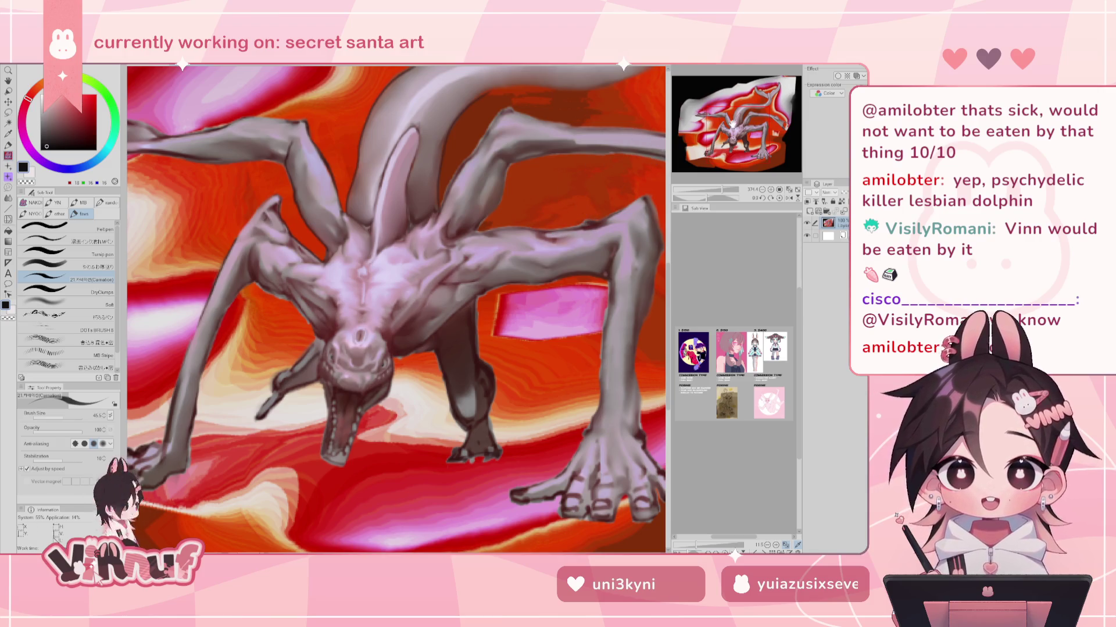
{"action": "scroll", "coordinate": [739, 124], "scroll_direction": "up", "scroll_amount": 2}
{"action": "mouse_move", "coordinate": [740, 124]}
{"action": "left_mouse_down"}
{"action": "mouse_move", "coordinate": [743, 111]}
{"action": "mouse_move", "coordinate": [715, 109]}
{"action": "mouse_move", "coordinate": [753, 103]}
{"action": "mouse_move", "coordinate": [739, 115]}
{"action": "left_mouse_up"}
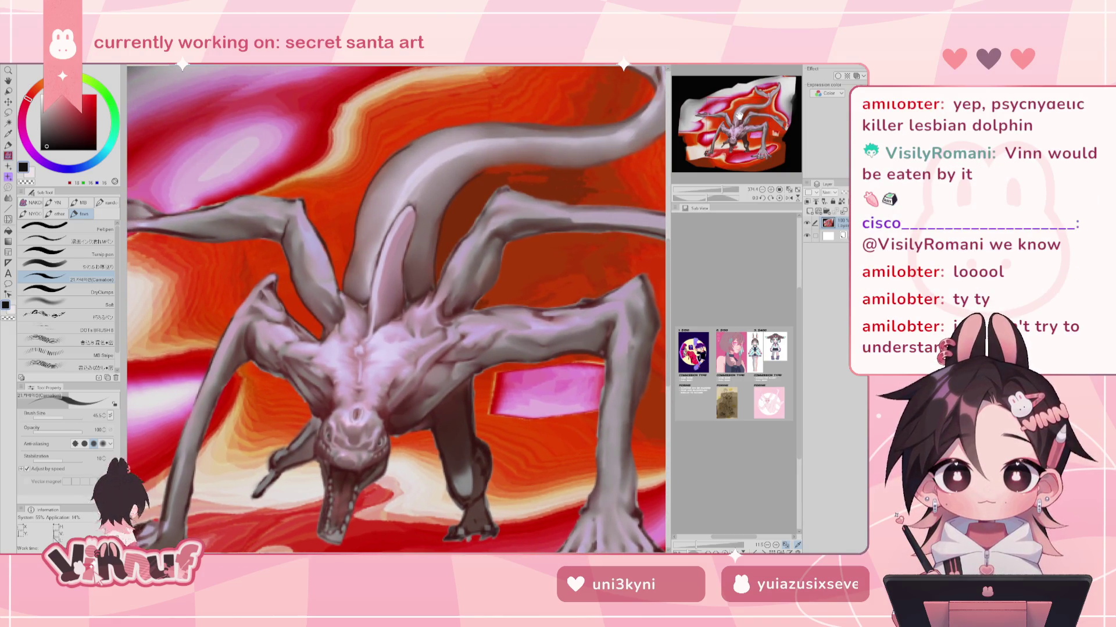
{"action": "left_click_drag", "start_coordinate": [739, 114], "coordinate": [731, 126]}
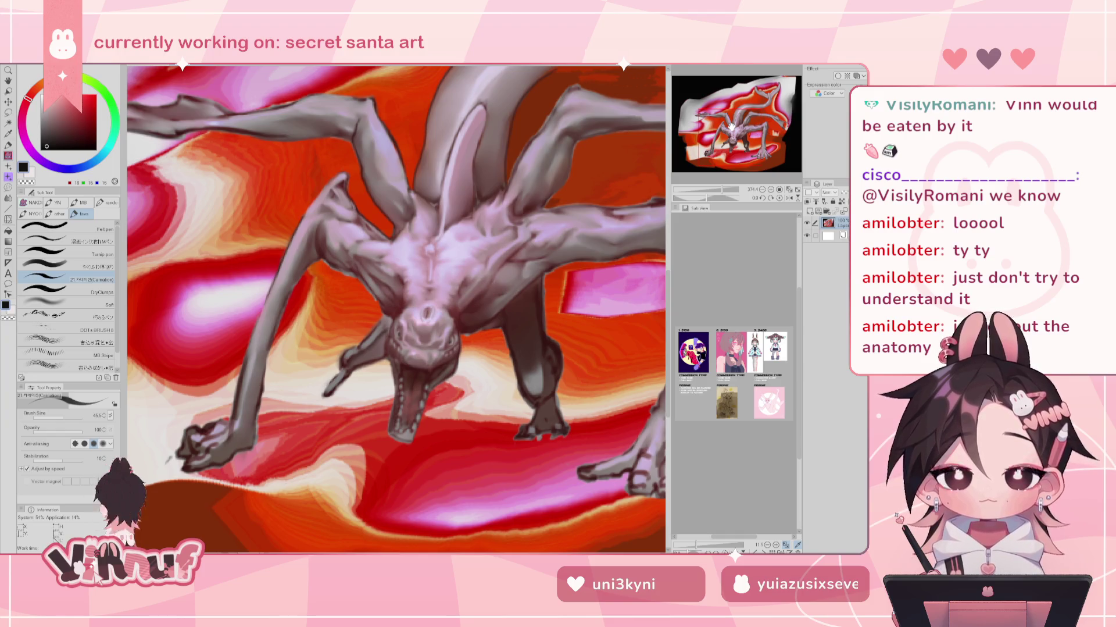
{"action": "left_click_drag", "start_coordinate": [732, 127], "coordinate": [736, 127]}
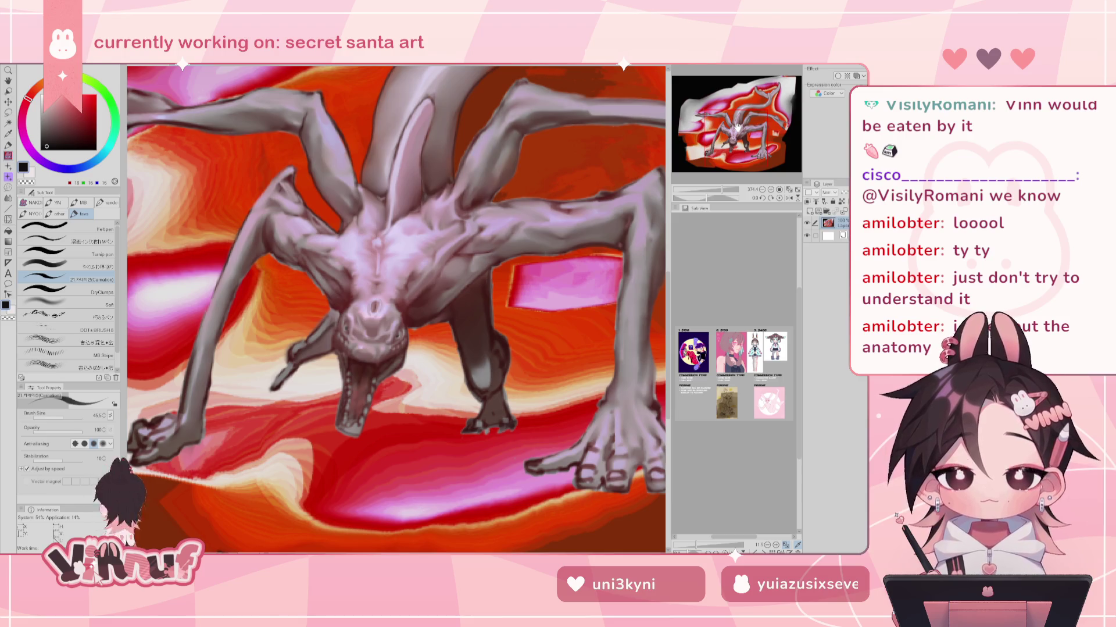
{"action": "left_click_drag", "start_coordinate": [738, 128], "coordinate": [739, 124]}
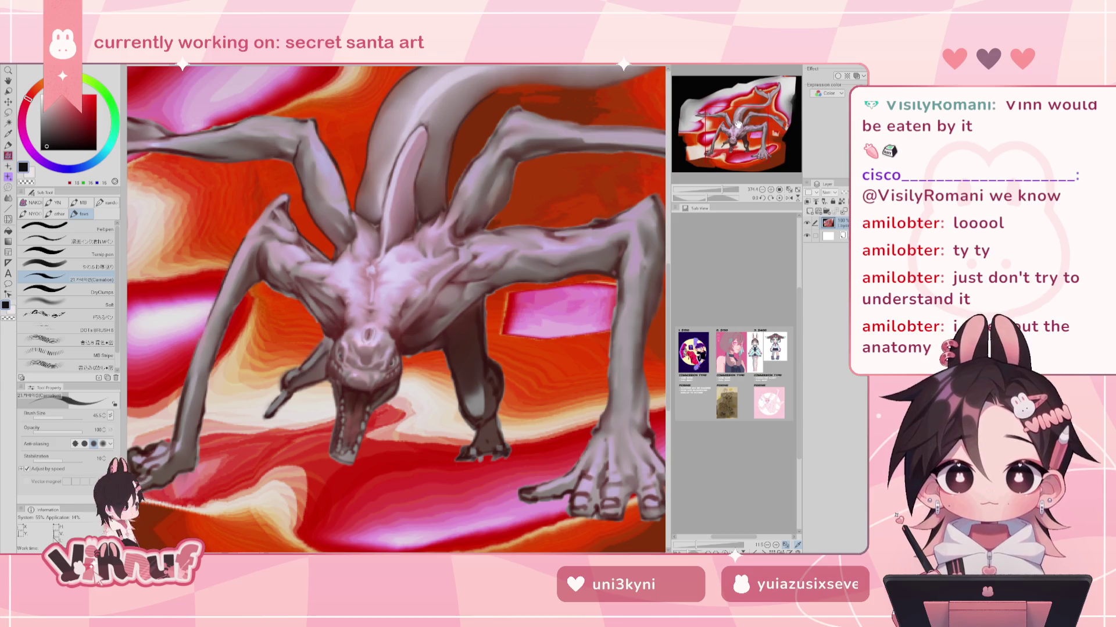
{"action": "scroll", "coordinate": [477, 314], "scroll_direction": "down", "scroll_amount": 2}
{"action": "scroll", "coordinate": [477, 314], "scroll_direction": "down", "scroll_amount": 2}
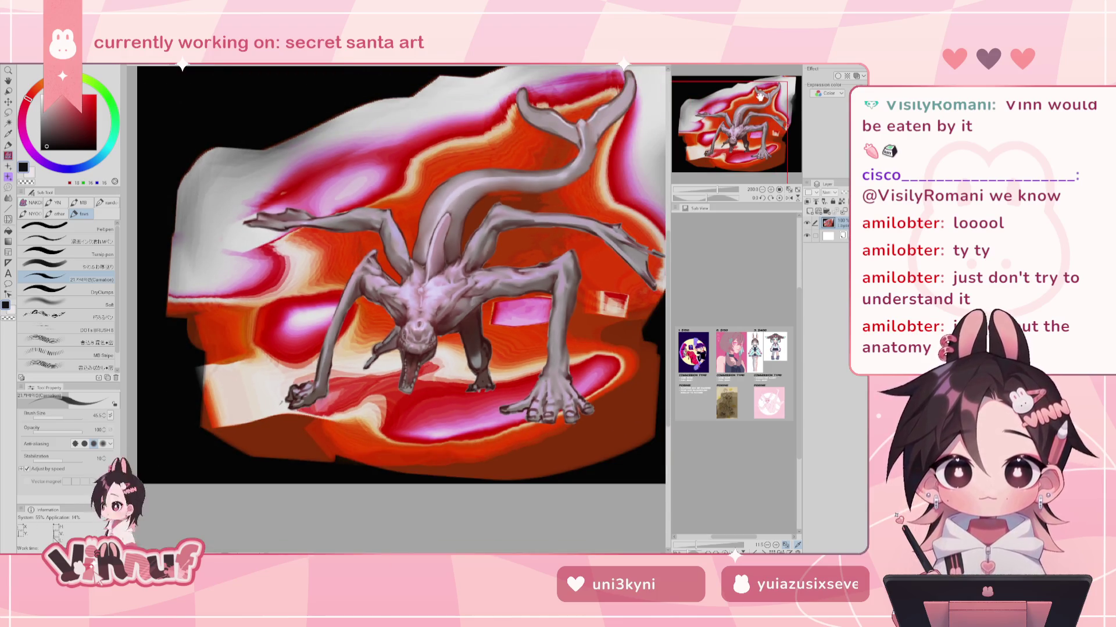
{"action": "left_click_drag", "start_coordinate": [736, 128], "coordinate": [759, 111]}
{"action": "scroll", "coordinate": [401, 378], "scroll_direction": "up", "scroll_amount": 2}
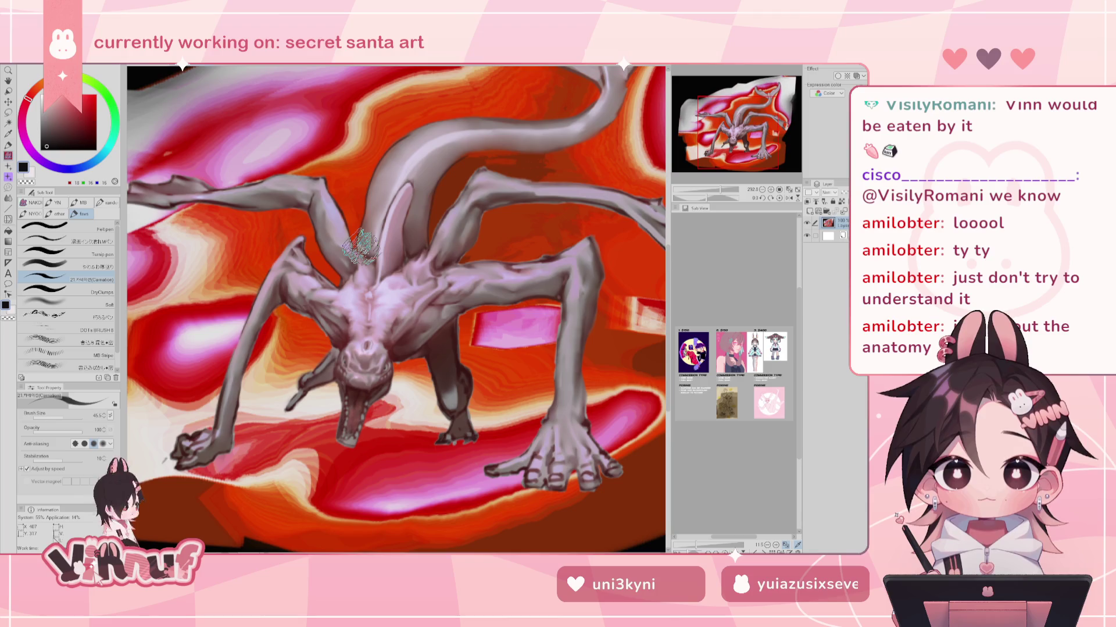
{"action": "left_click_drag", "start_coordinate": [735, 122], "coordinate": [759, 122]}
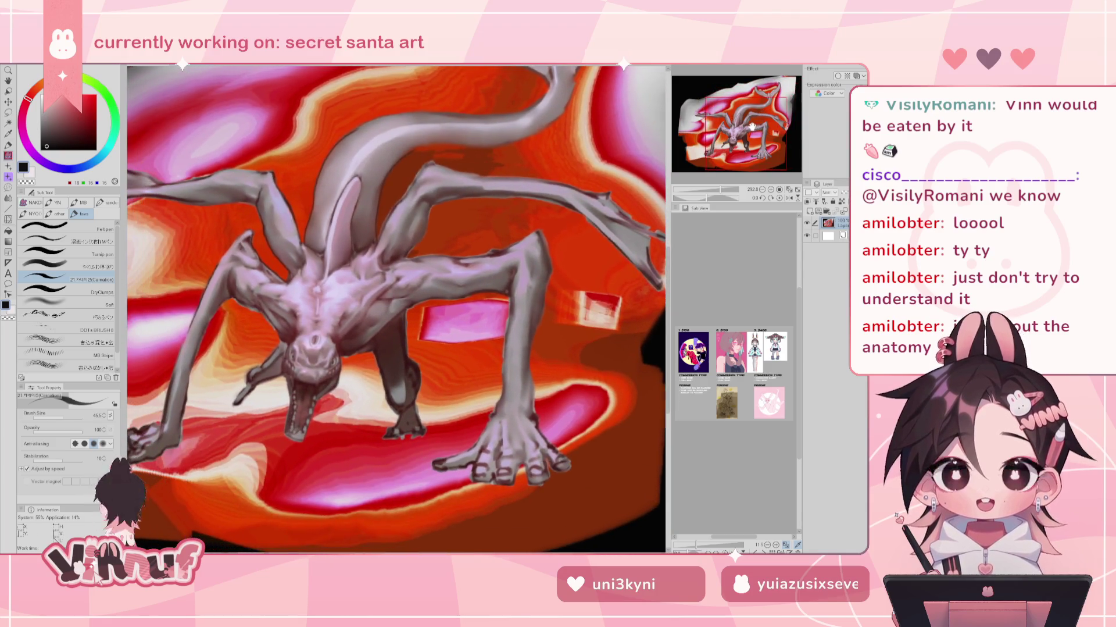
{"action": "scroll", "coordinate": [528, 364], "scroll_direction": "down", "scroll_amount": 2}
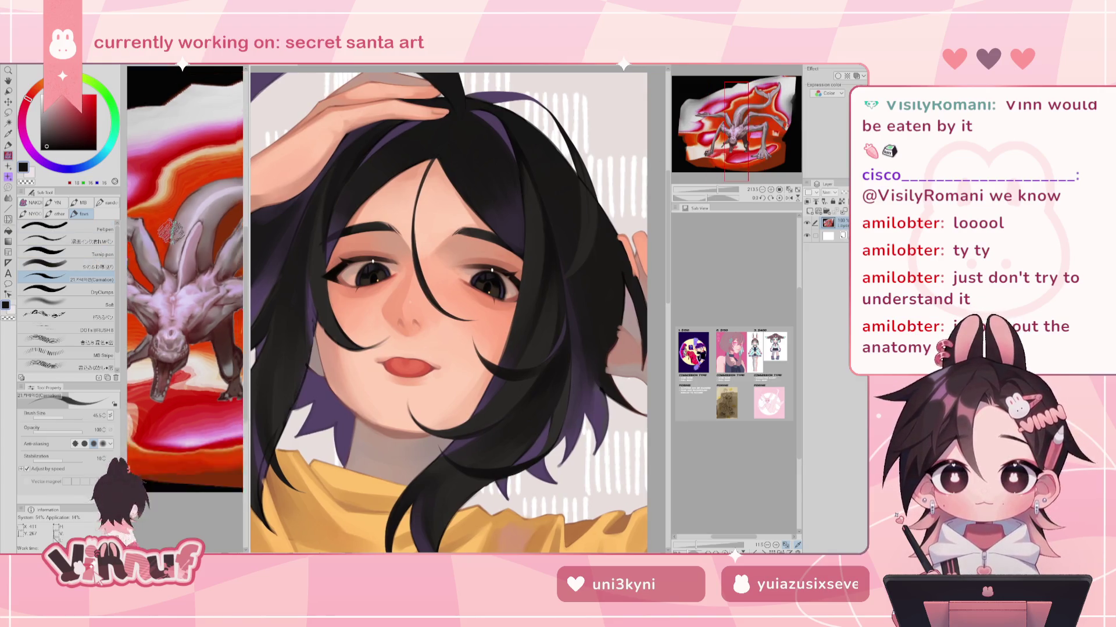
Reposition the creature reference view, return to the girl portrait and zoom out to about 69%
{"action": "scroll", "coordinate": [185, 285], "scroll_direction": "down", "scroll_amount": 3}
{"action": "left_click_drag", "start_coordinate": [750, 118], "coordinate": [749, 147]}
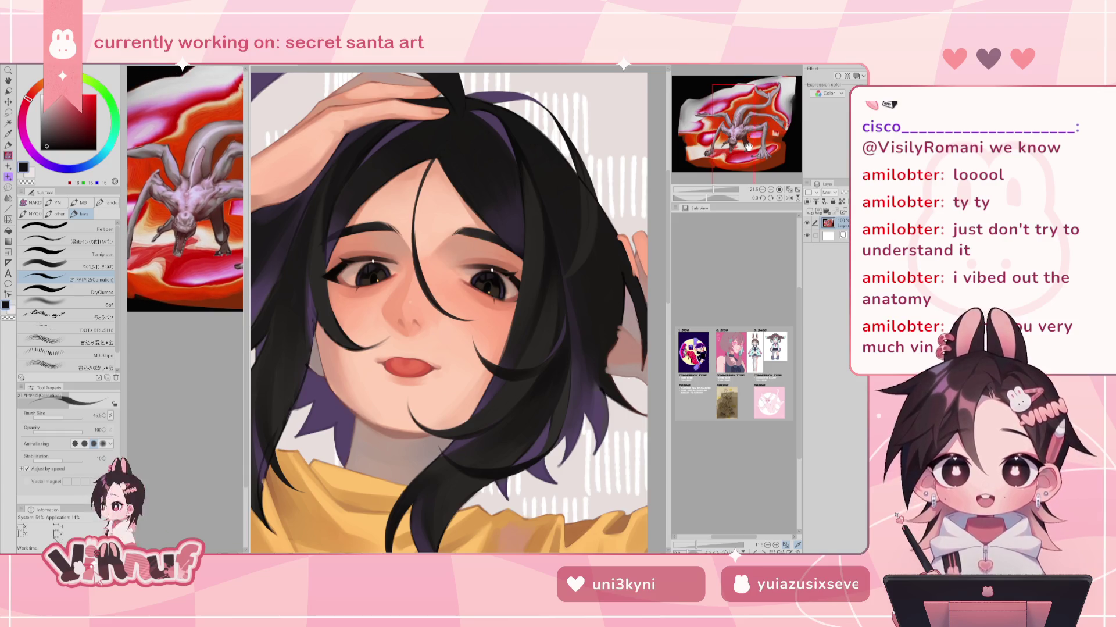
{"action": "left_click_drag", "start_coordinate": [749, 146], "coordinate": [751, 150]}
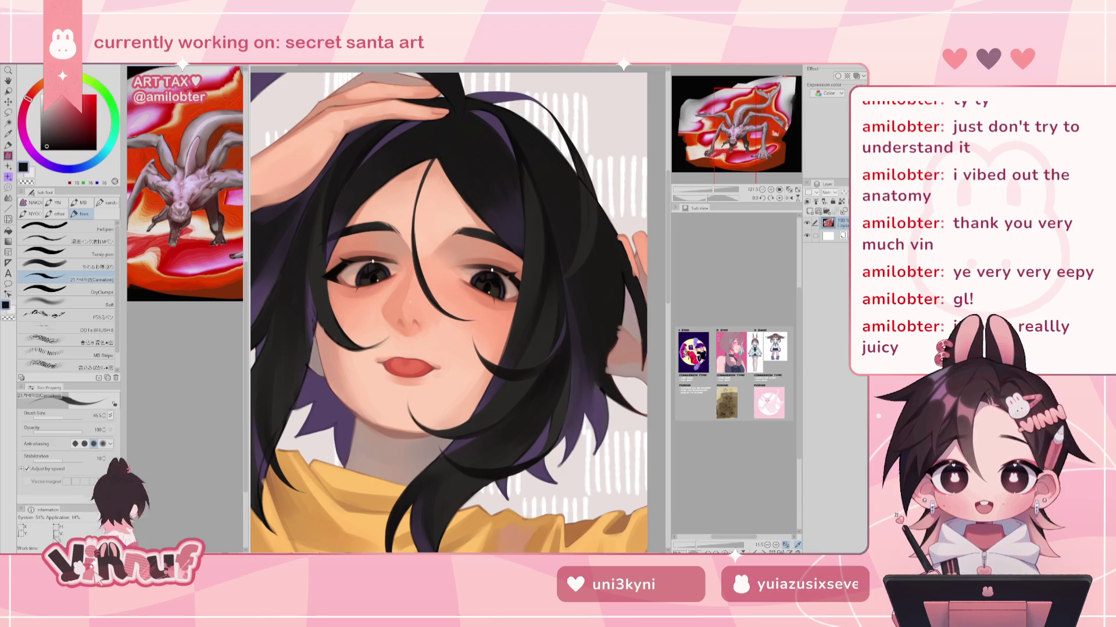
{"action": "left_click", "coordinate": [638, 166]}
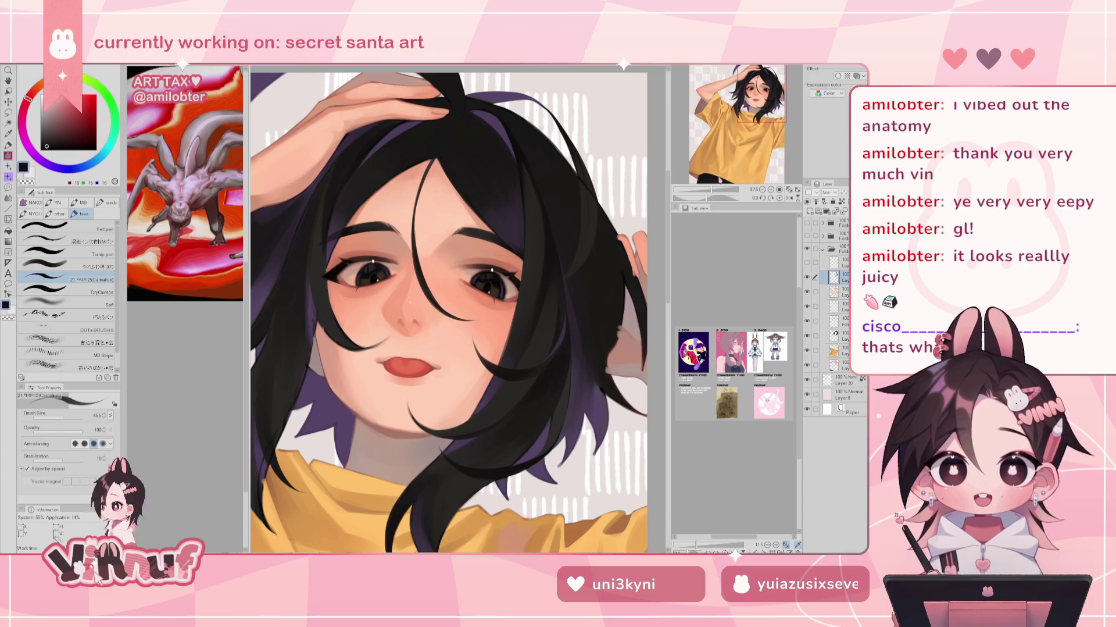
{"action": "scroll", "coordinate": [449, 312], "scroll_direction": "down", "scroll_amount": 2}
{"action": "scroll", "coordinate": [449, 312], "scroll_direction": "down", "scroll_amount": 2}
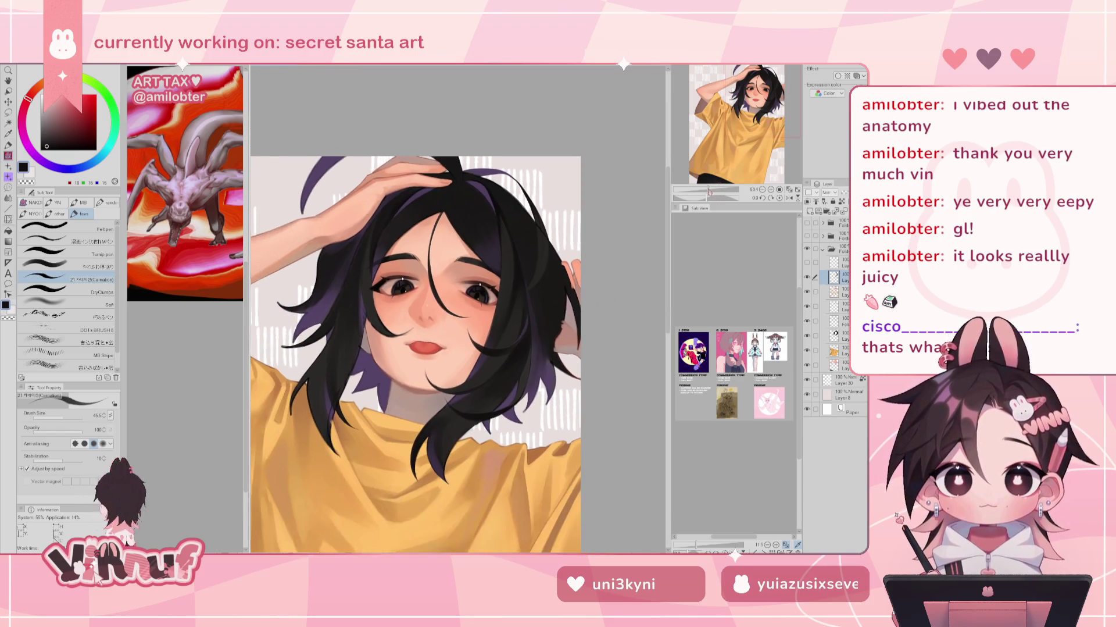
Paint dark strands across the forehead and right cheek, sampling the near-black hair colour
{"action": "left_click_drag", "start_coordinate": [462, 205], "coordinate": [427, 317]}
{"action": "left_click_drag", "start_coordinate": [472, 280], "coordinate": [519, 367]}
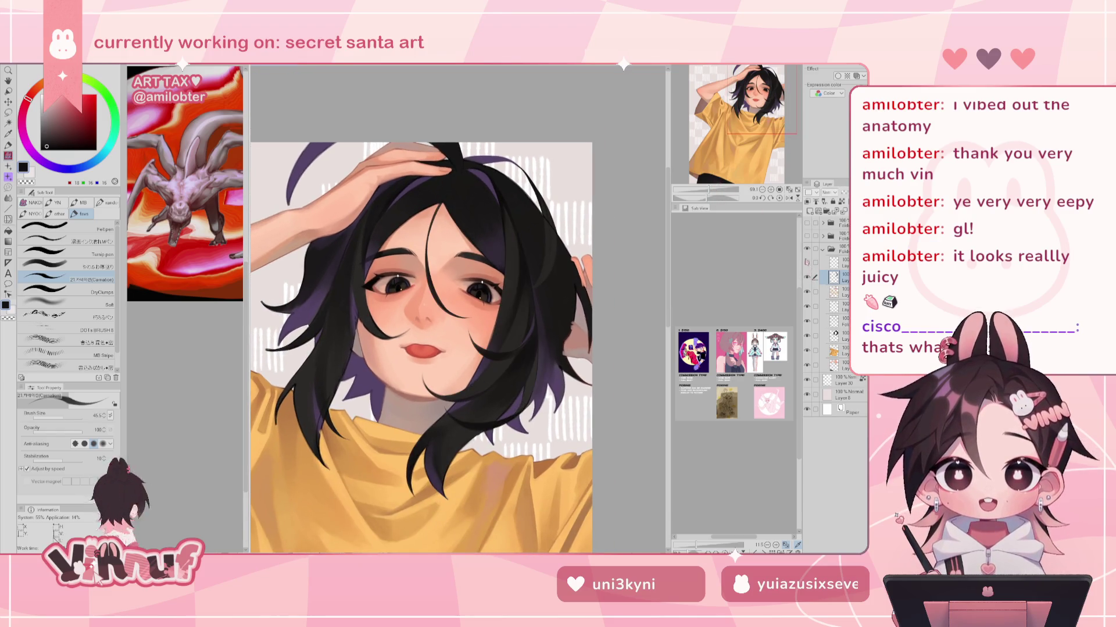
{"action": "left_click", "coordinate": [471, 186], "text": "alt"}
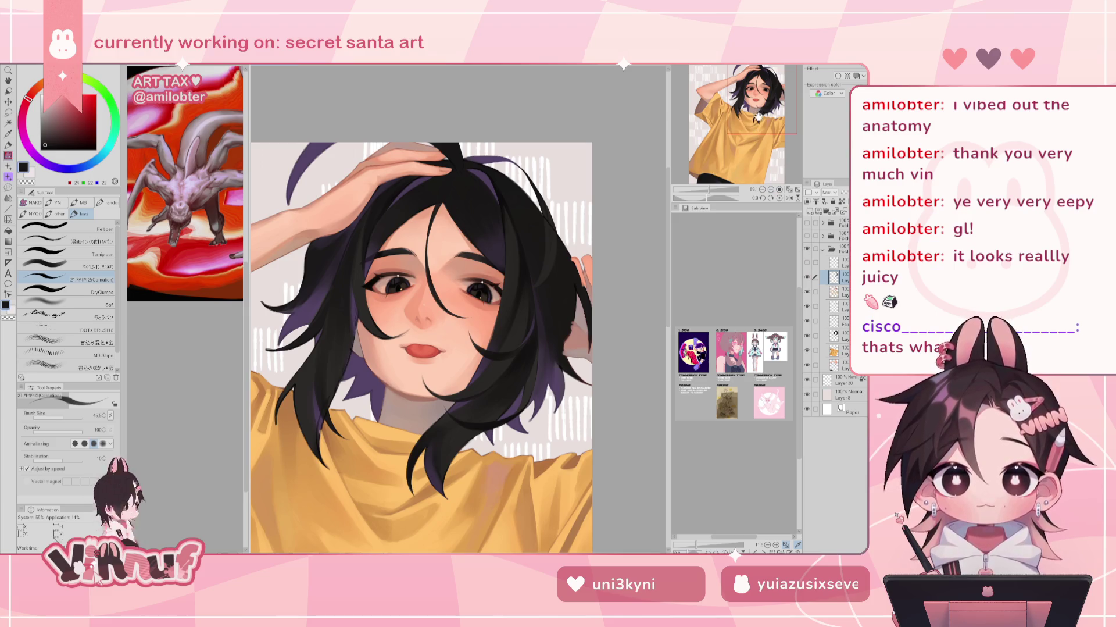
{"action": "left_click_drag", "start_coordinate": [755, 140], "coordinate": [753, 141]}
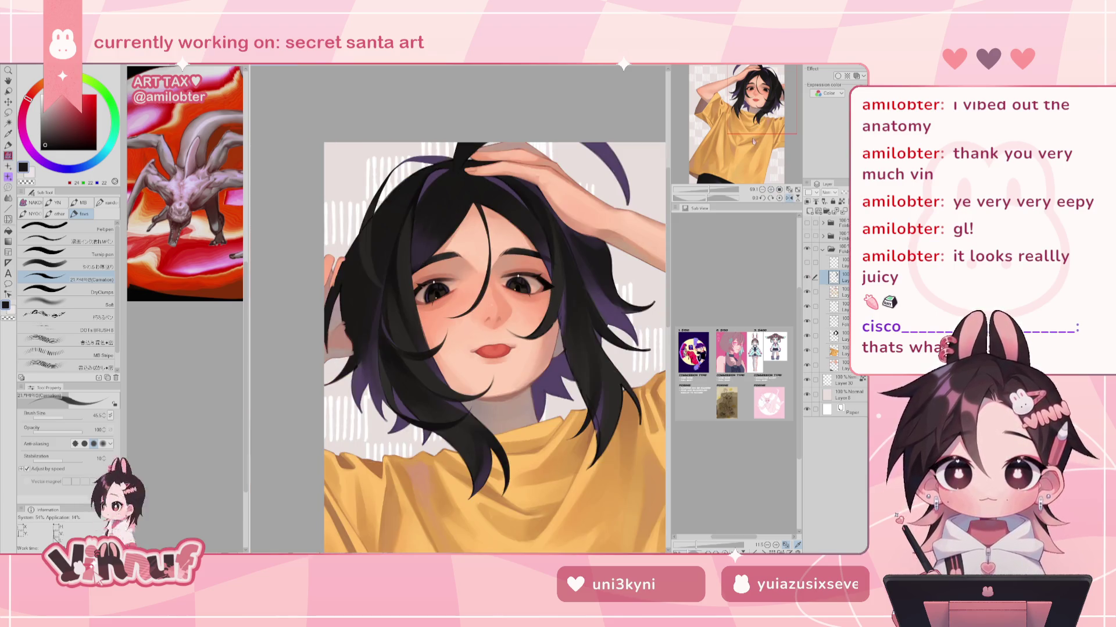
{"action": "left_click", "coordinate": [753, 142]}
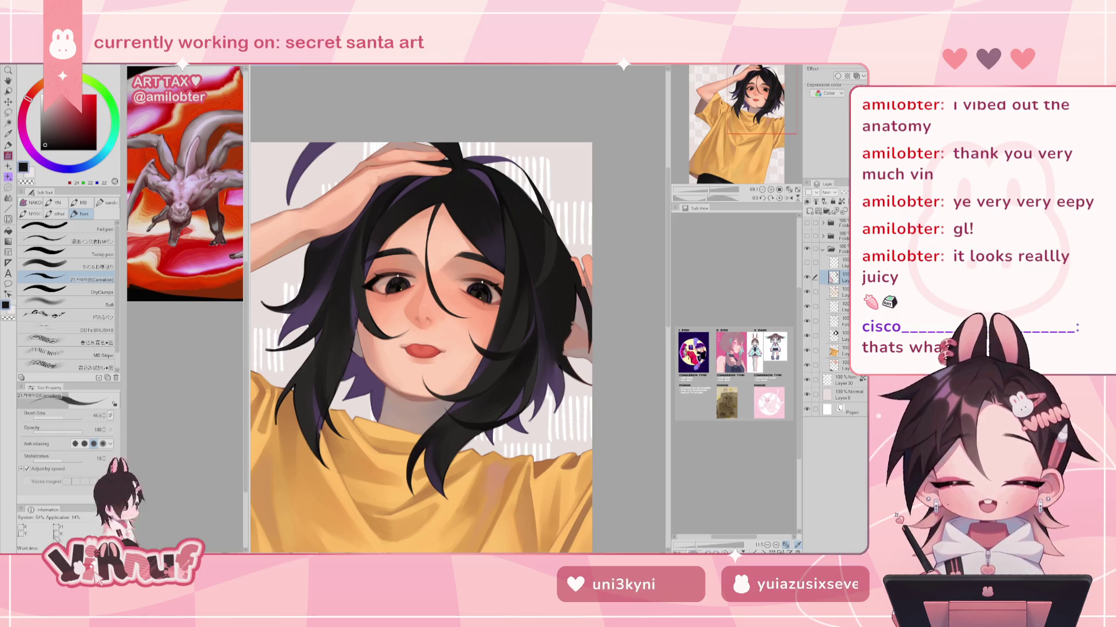
Toggle the glasses layer on and off, mirror the view to check, then zoom in on the face and shirt
{"action": "left_click", "coordinate": [807, 262]}
{"action": "left_click", "coordinate": [807, 262]}
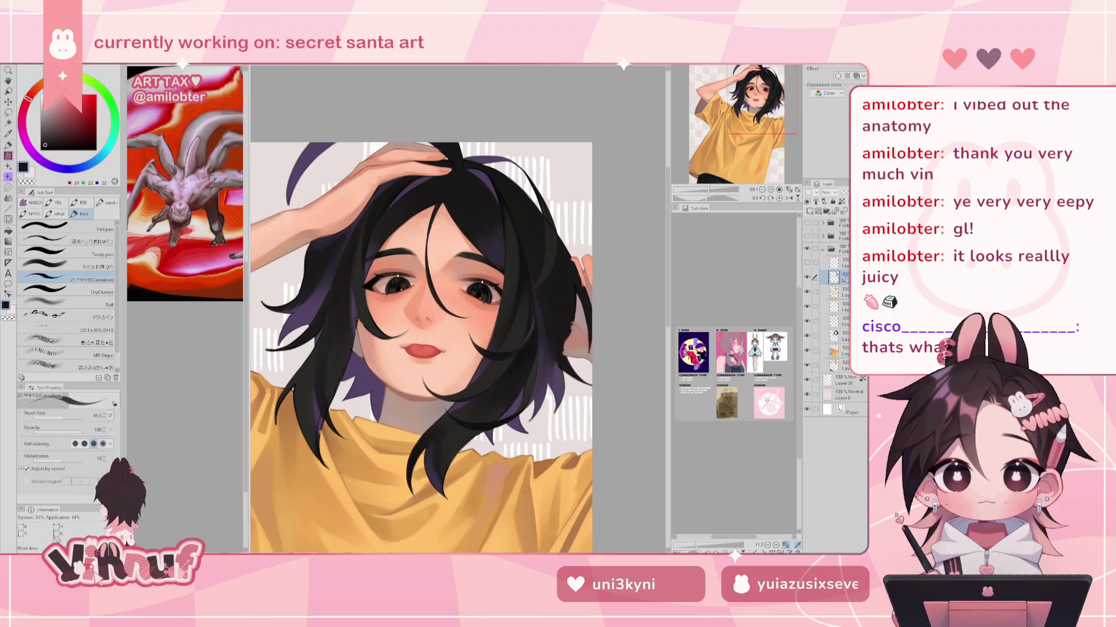
{"action": "left_click", "coordinate": [756, 109]}
{"action": "key", "text": "h"}
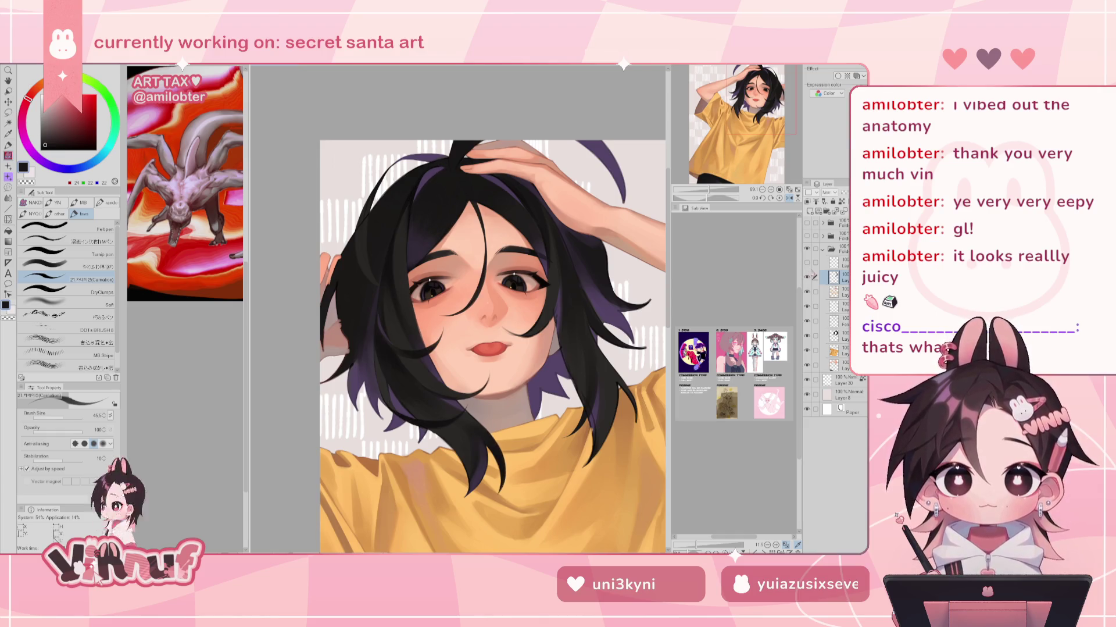
{"action": "left_click_drag", "start_coordinate": [705, 190], "coordinate": [710, 191]}
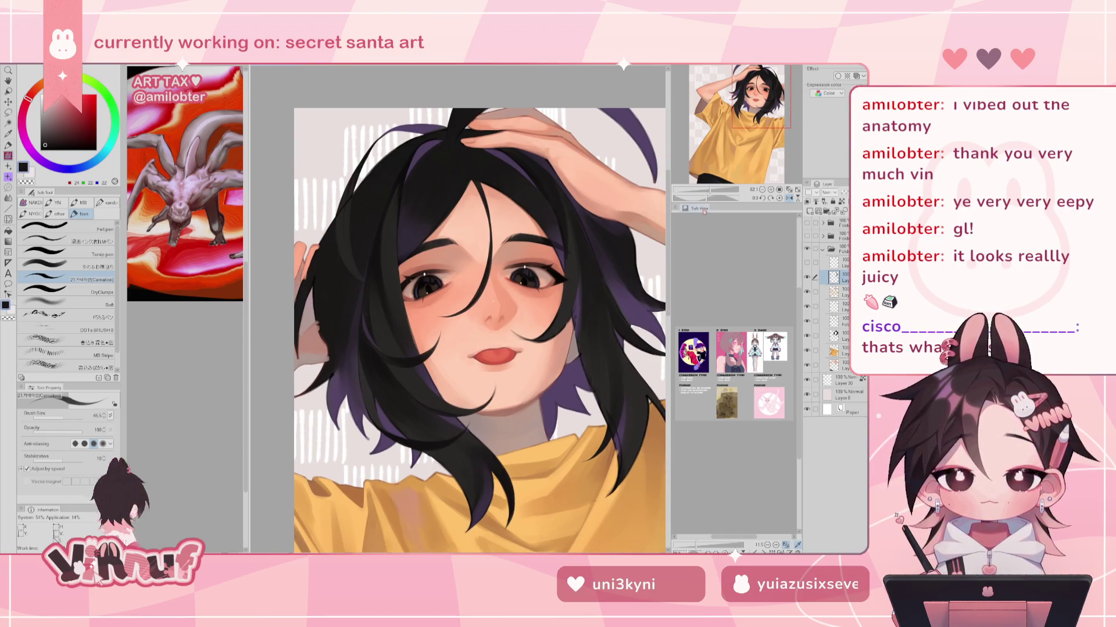
{"action": "key", "text": "h"}
{"action": "left_click_drag", "start_coordinate": [709, 190], "coordinate": [722, 190]}
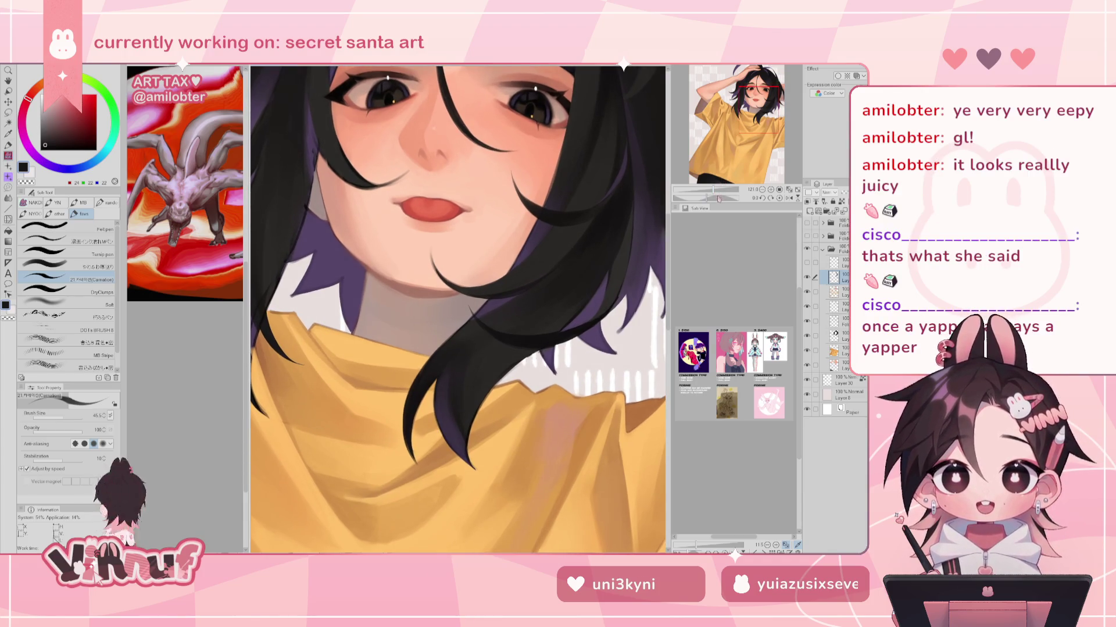
Switch to the soft blending brush, pick darker hair tones and shrink the brush to about 32
{"action": "left_click_drag", "start_coordinate": [749, 107], "coordinate": [746, 114]}
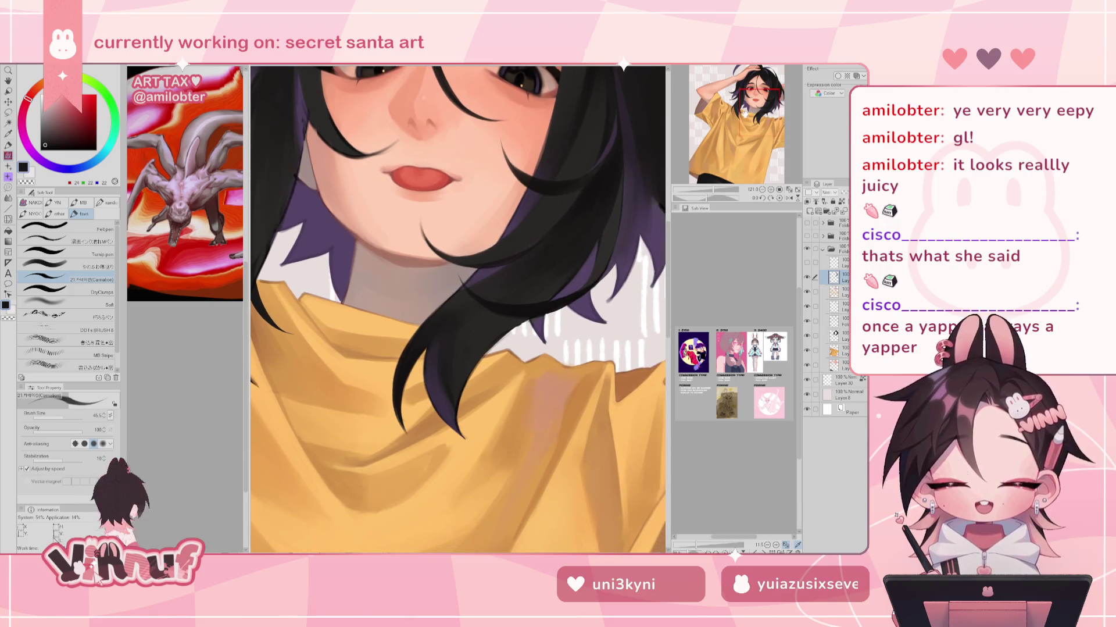
{"action": "left_click", "coordinate": [85, 263]}
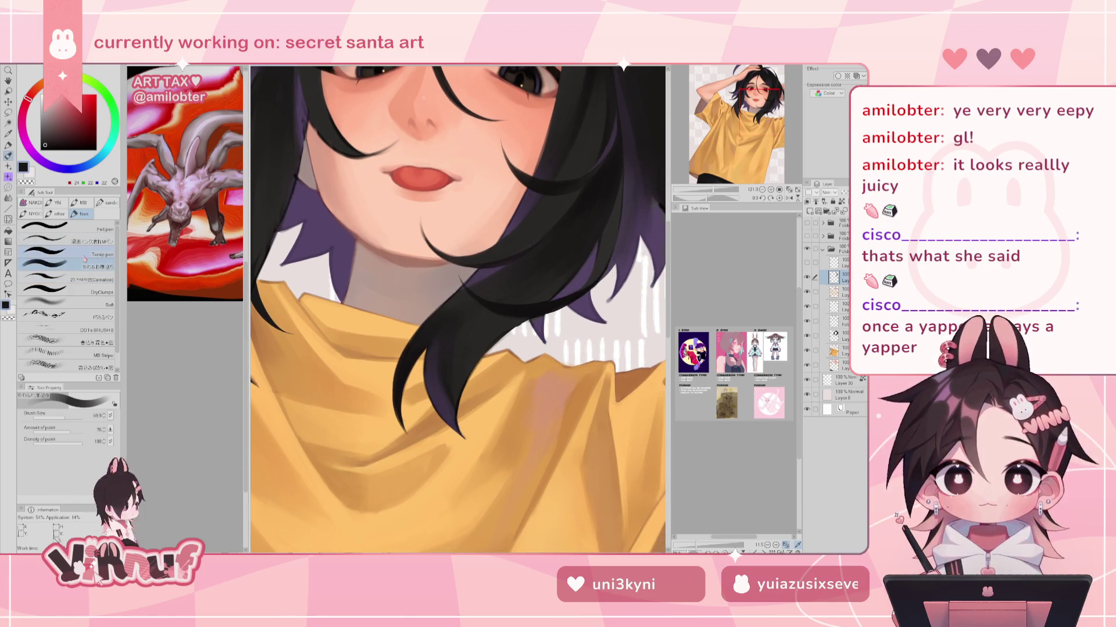
{"action": "left_click", "coordinate": [473, 349], "text": "alt"}
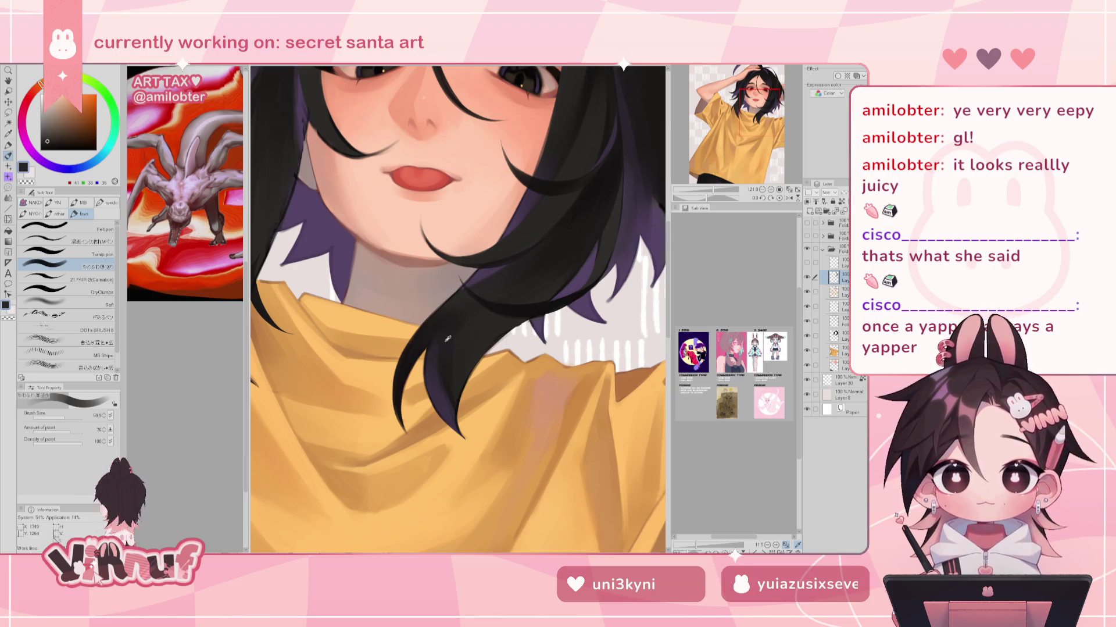
{"action": "left_click", "coordinate": [448, 329], "text": "alt"}
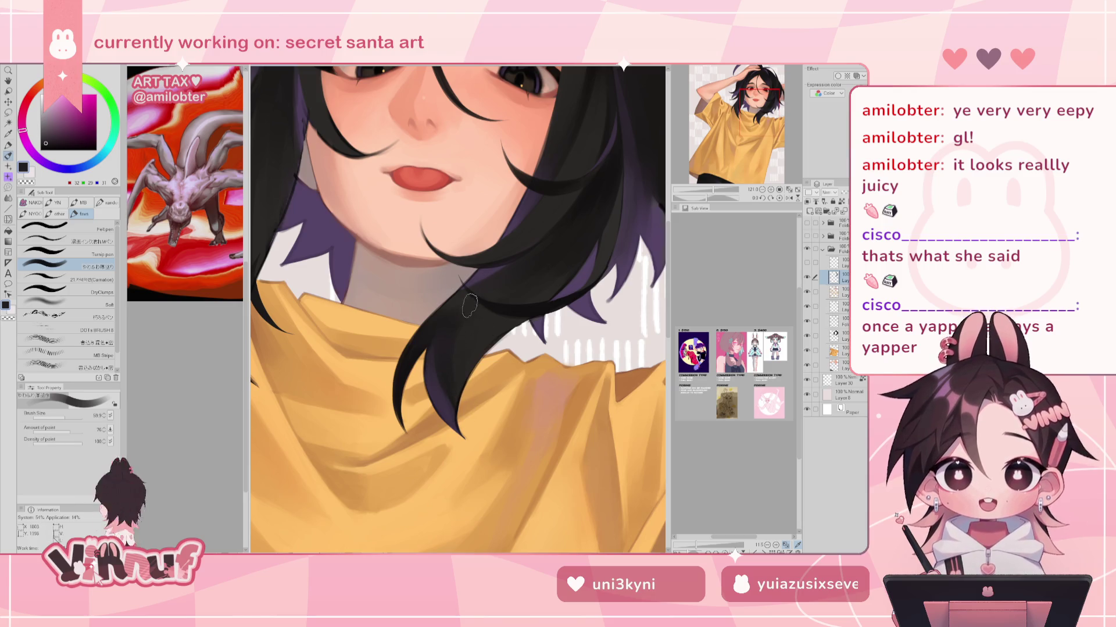
{"action": "key", "text": "h"}
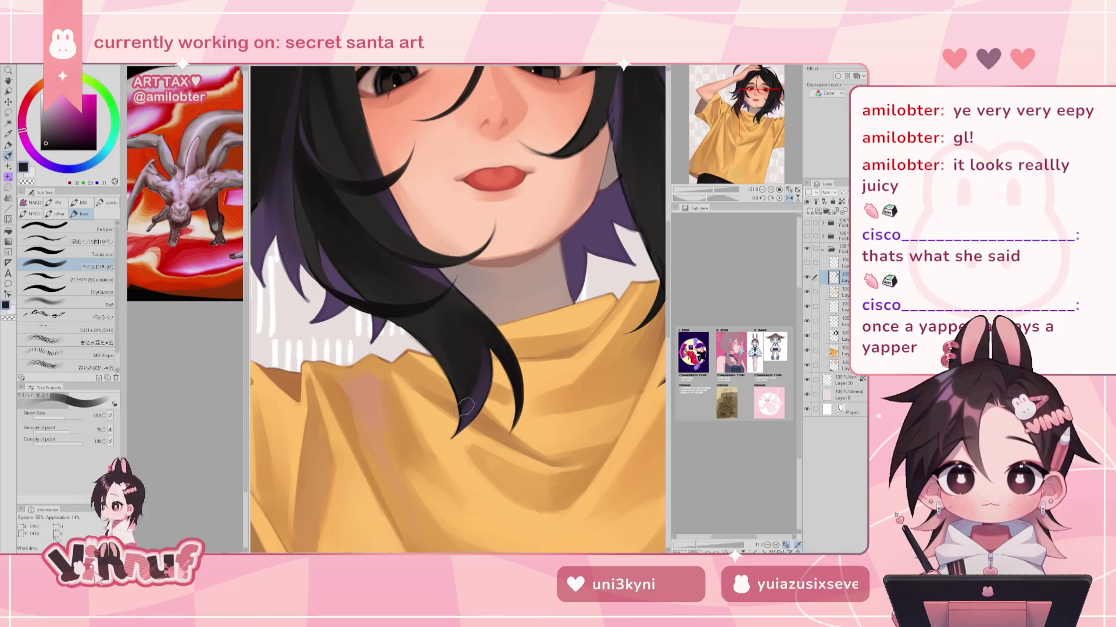
{"action": "key", "text": "["}
{"action": "key", "text": "["}
{"action": "key", "text": "["}
{"action": "key", "text": "h"}
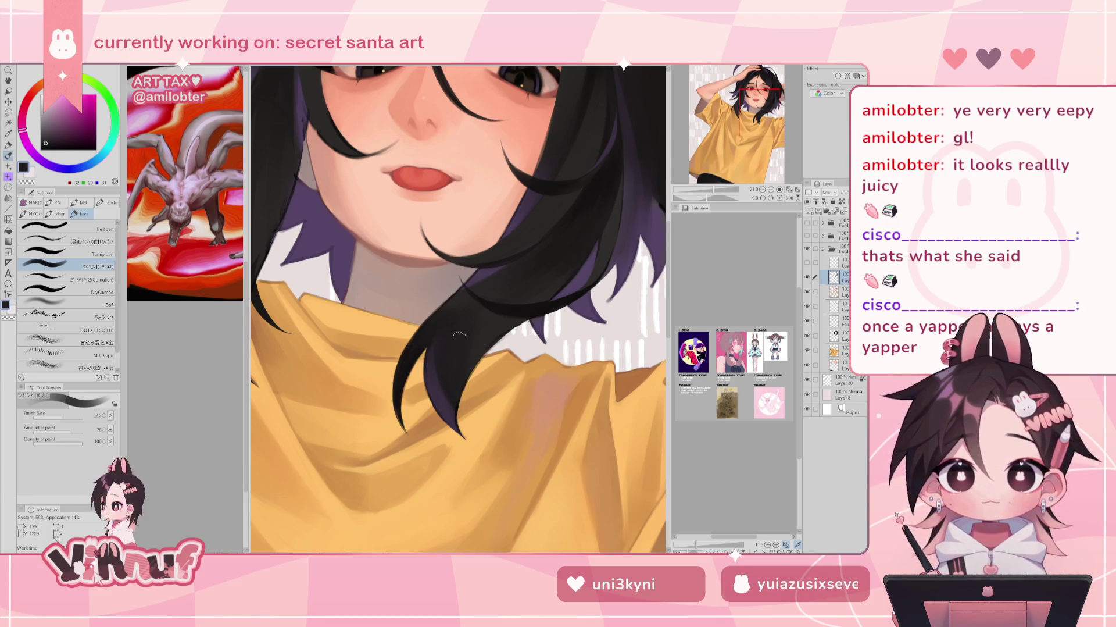
With the hard brush, shade the strand's lower edge in dark purple, then return to near-black
{"action": "left_click", "coordinate": [88, 279]}
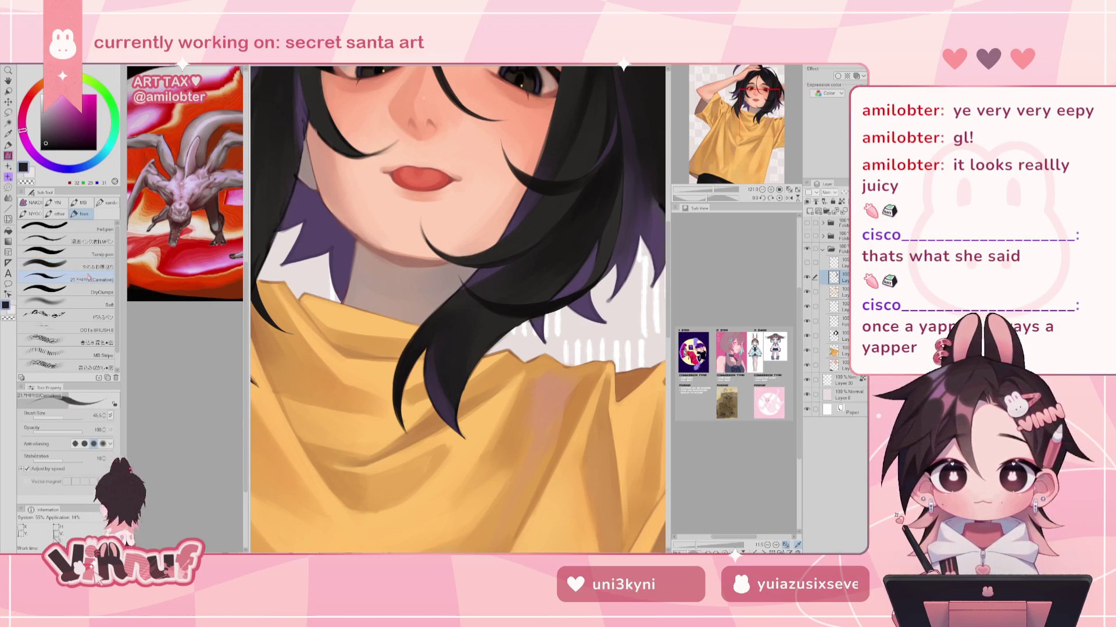
{"action": "left_click", "coordinate": [435, 368], "text": "alt"}
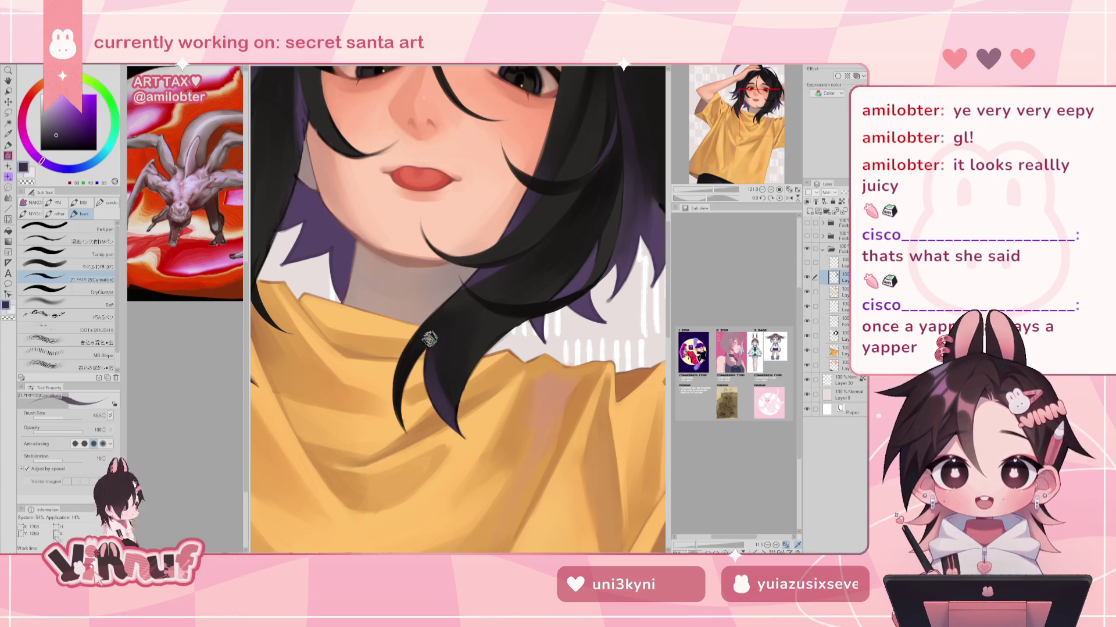
{"action": "left_click_drag", "start_coordinate": [432, 377], "coordinate": [461, 433]}
{"action": "left_click_drag", "start_coordinate": [442, 393], "coordinate": [454, 409]}
{"action": "left_click_drag", "start_coordinate": [434, 349], "coordinate": [442, 370]}
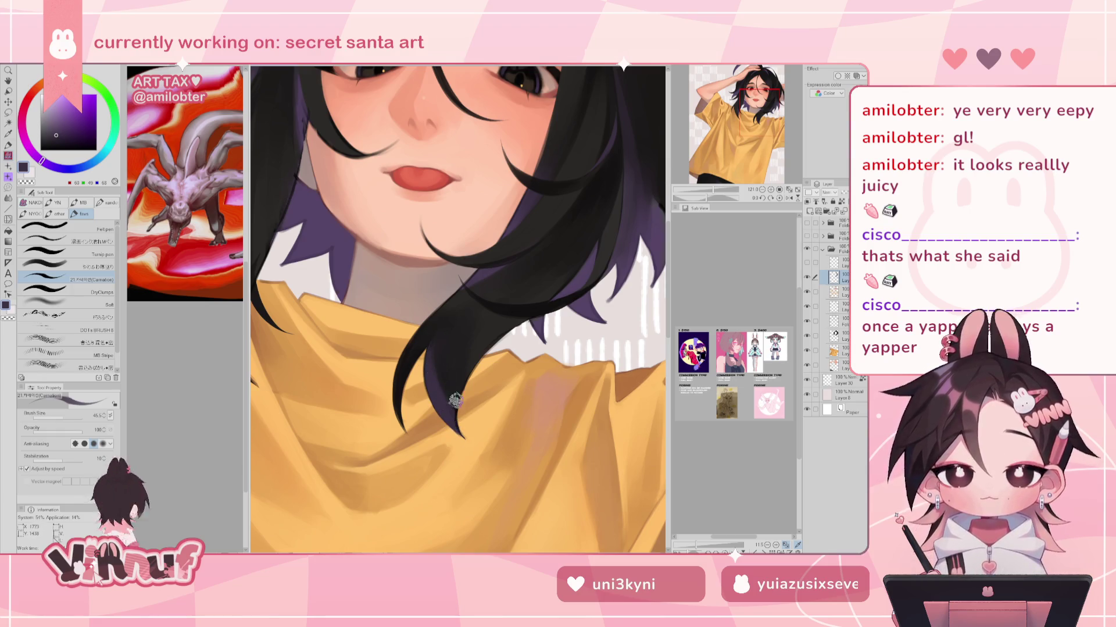
{"action": "left_click", "coordinate": [407, 370], "text": "alt"}
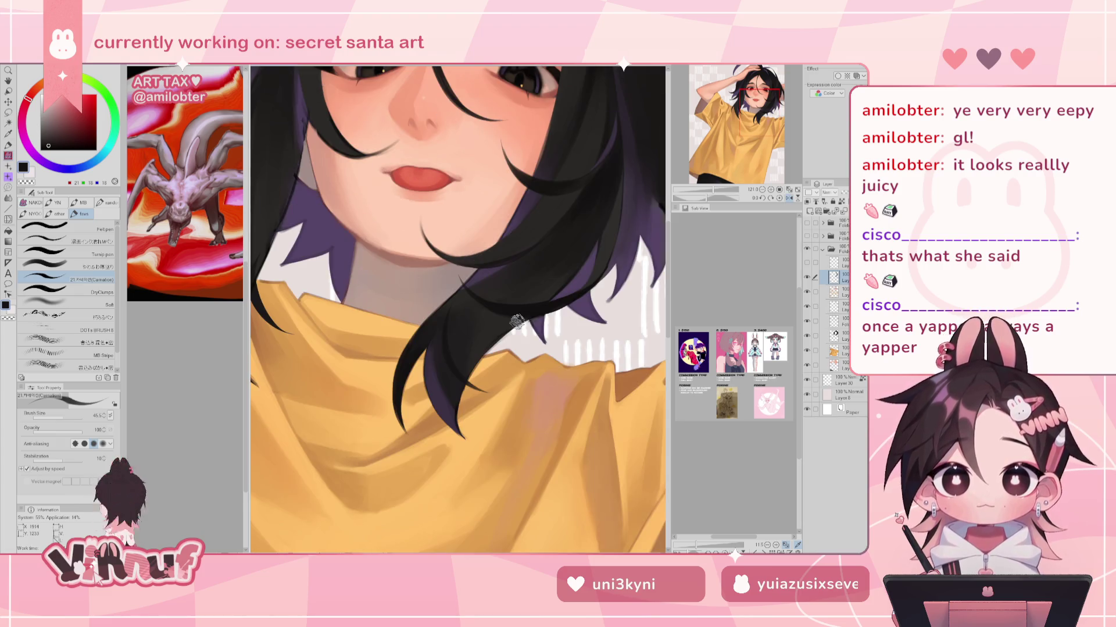
Mirror and rotate the view sideways, pick dark purple, then restore upright and zoom out
{"action": "key", "text": "h"}
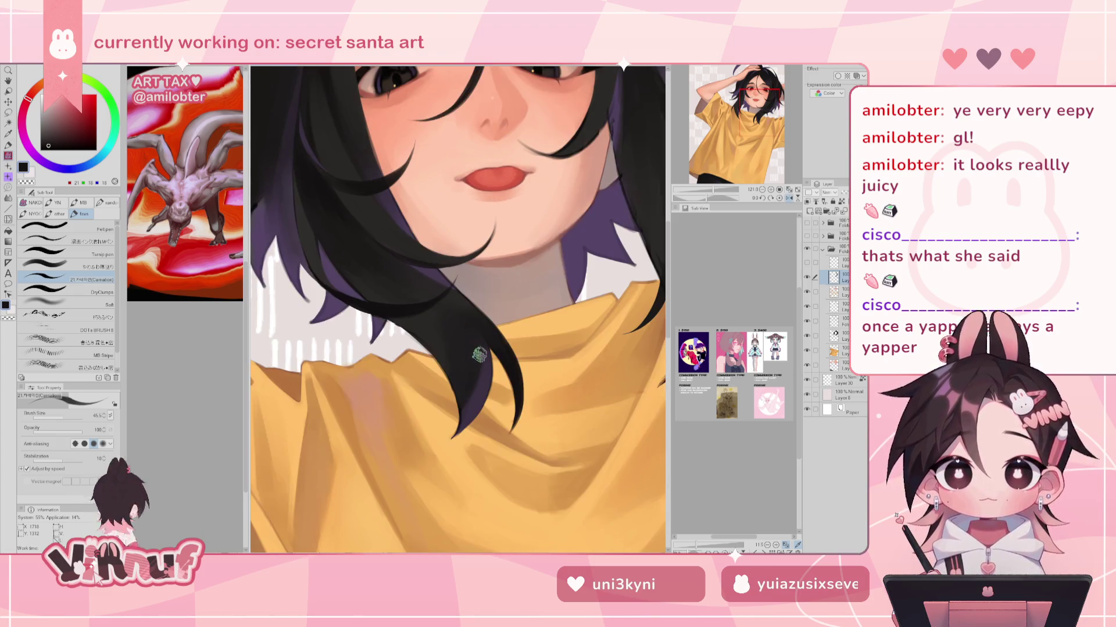
{"action": "left_click_drag", "start_coordinate": [480, 355], "coordinate": [363, 323]}
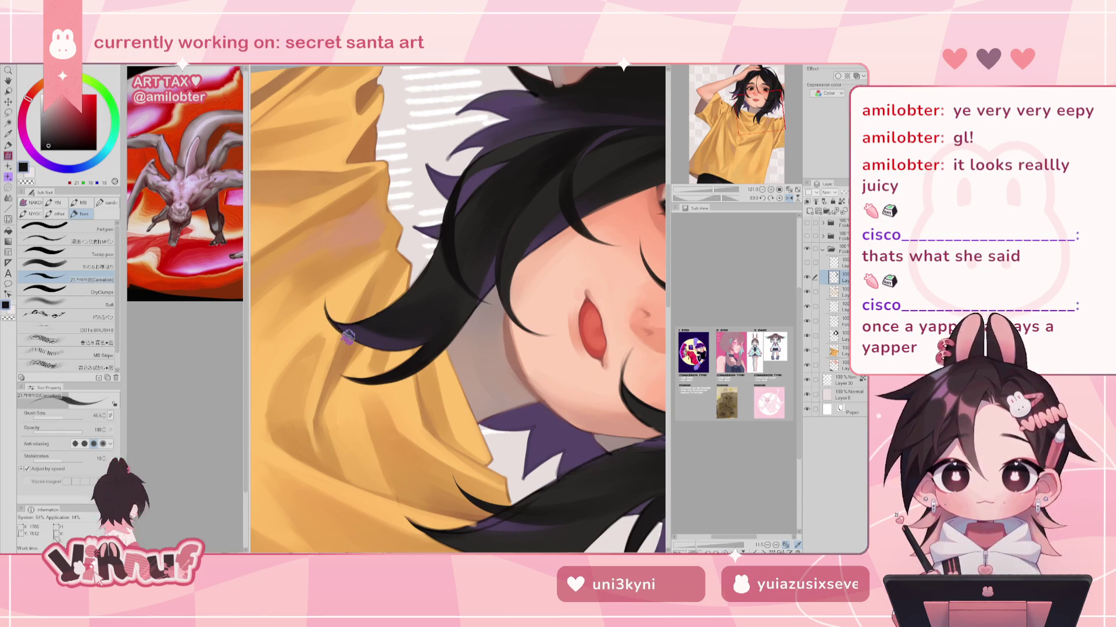
{"action": "left_click", "coordinate": [365, 334], "text": "alt"}
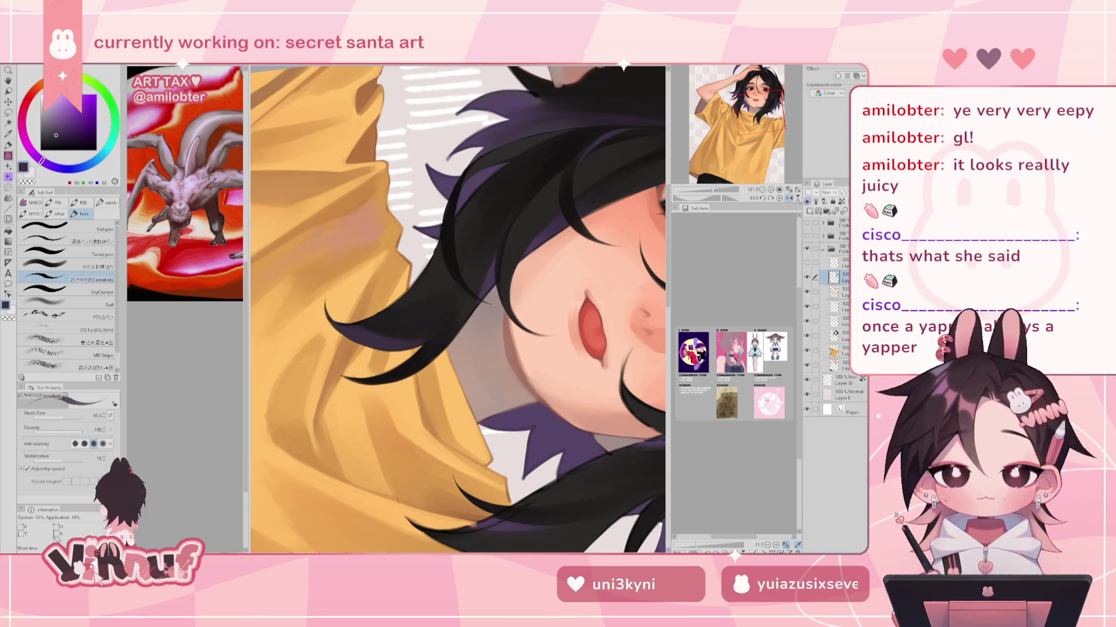
{"action": "left_click", "coordinate": [780, 198]}
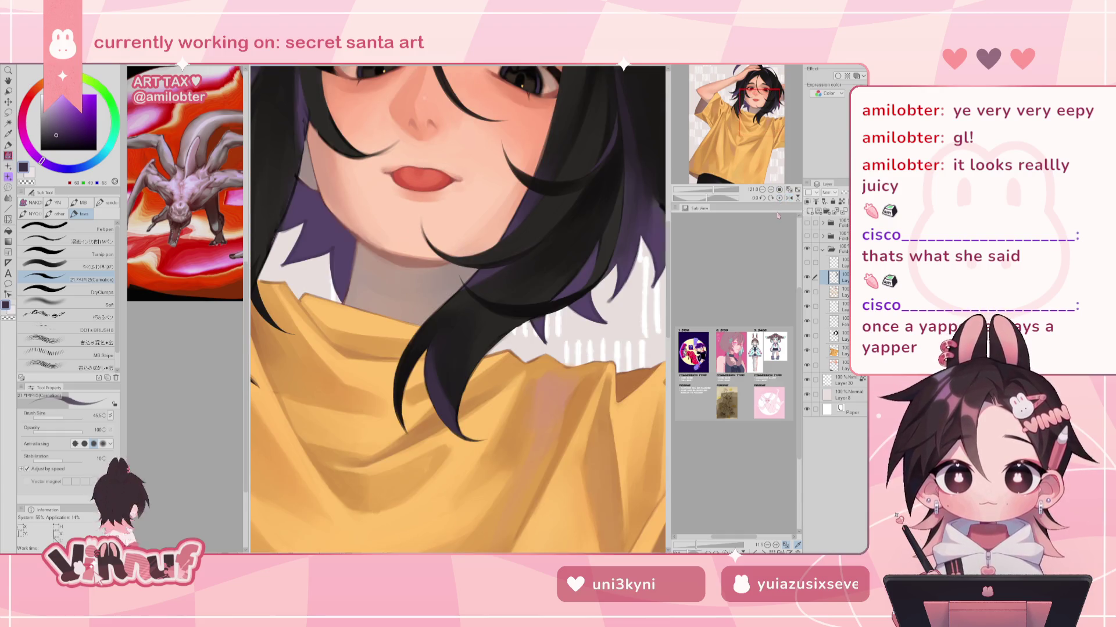
{"action": "left_click_drag", "start_coordinate": [712, 192], "coordinate": [705, 183]}
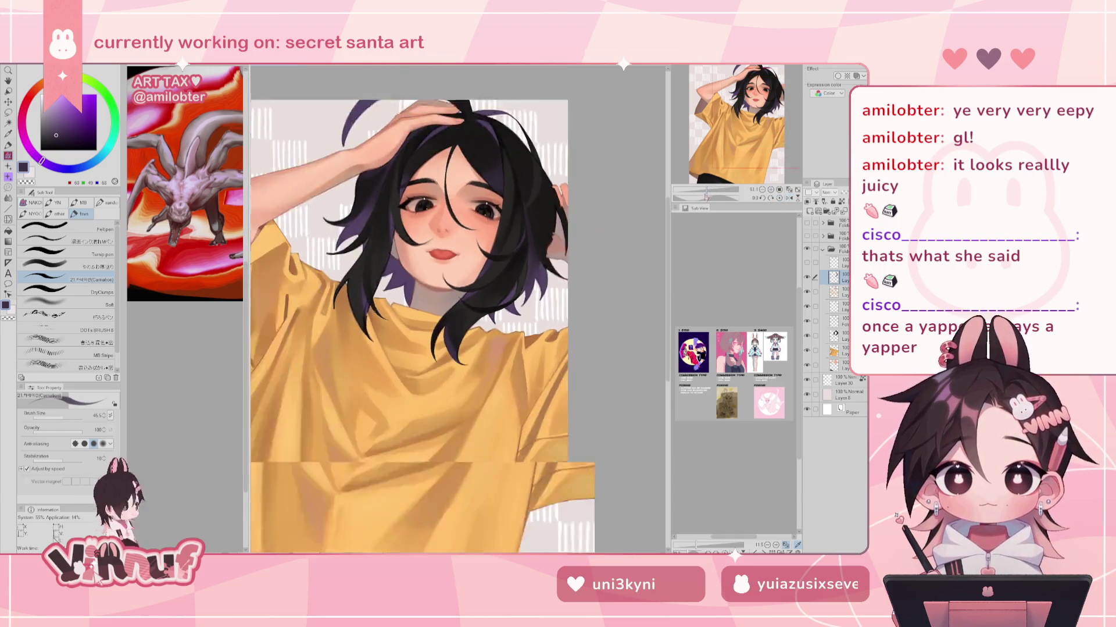
Sample near-black hair tones and extend and darken the strand's tip, mirroring to check
{"action": "left_click", "coordinate": [440, 334], "text": "alt"}
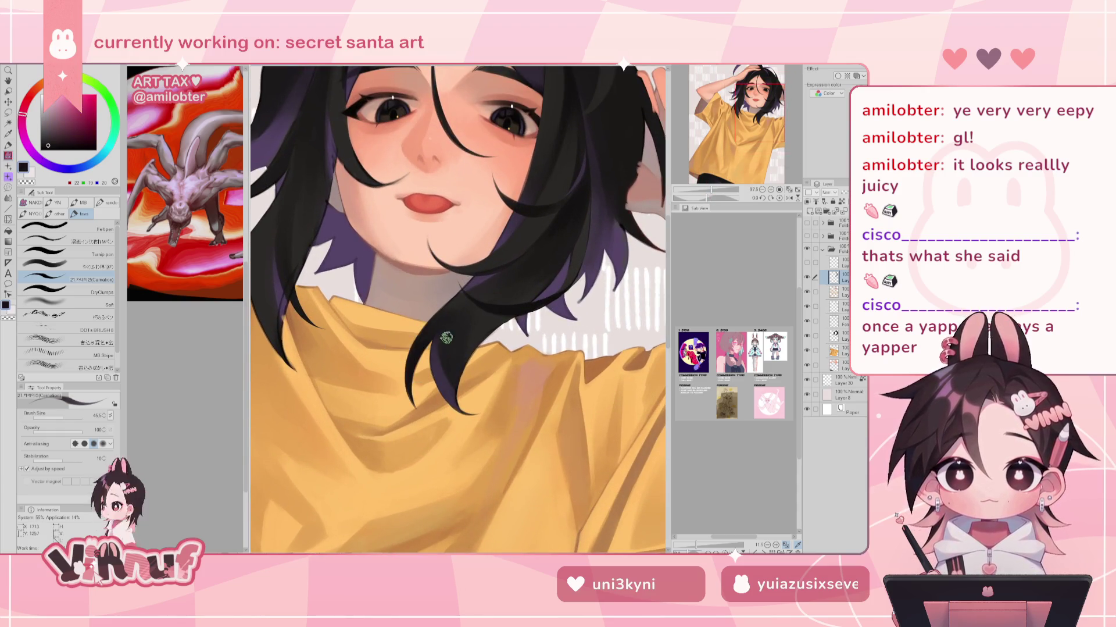
{"action": "left_click", "coordinate": [446, 340], "text": "alt"}
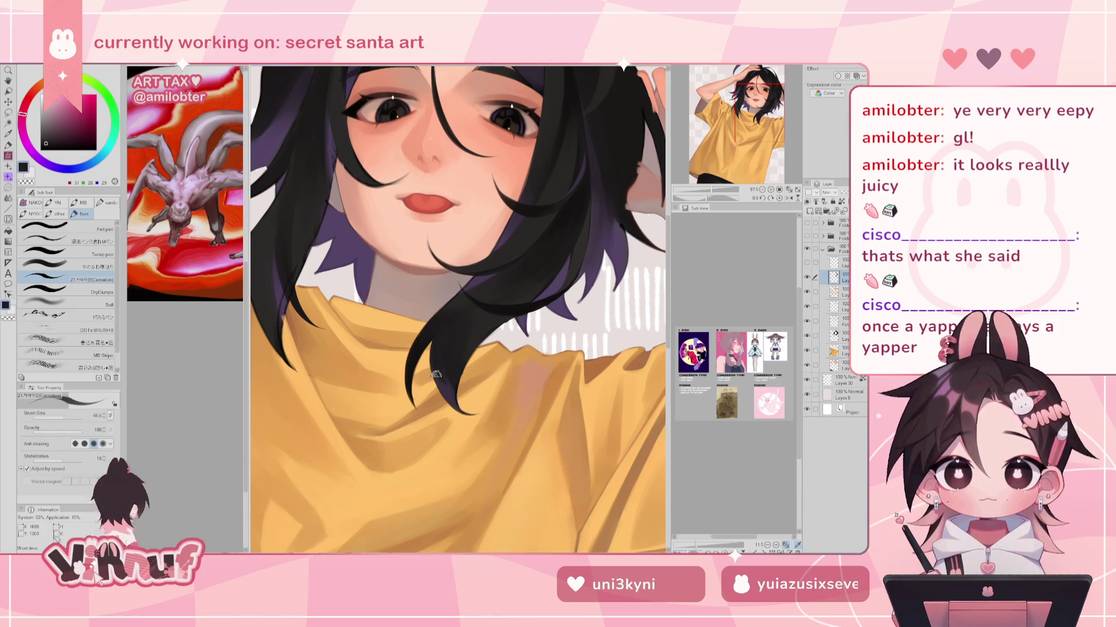
{"action": "left_click_drag", "start_coordinate": [437, 351], "coordinate": [460, 413]}
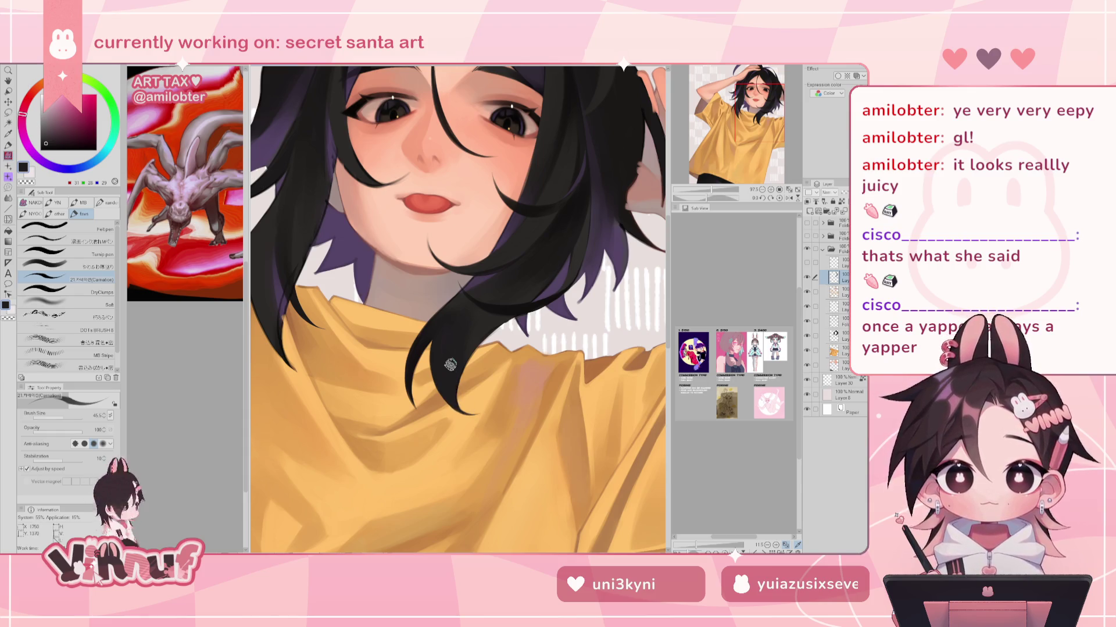
{"action": "left_click", "coordinate": [416, 349], "text": "alt"}
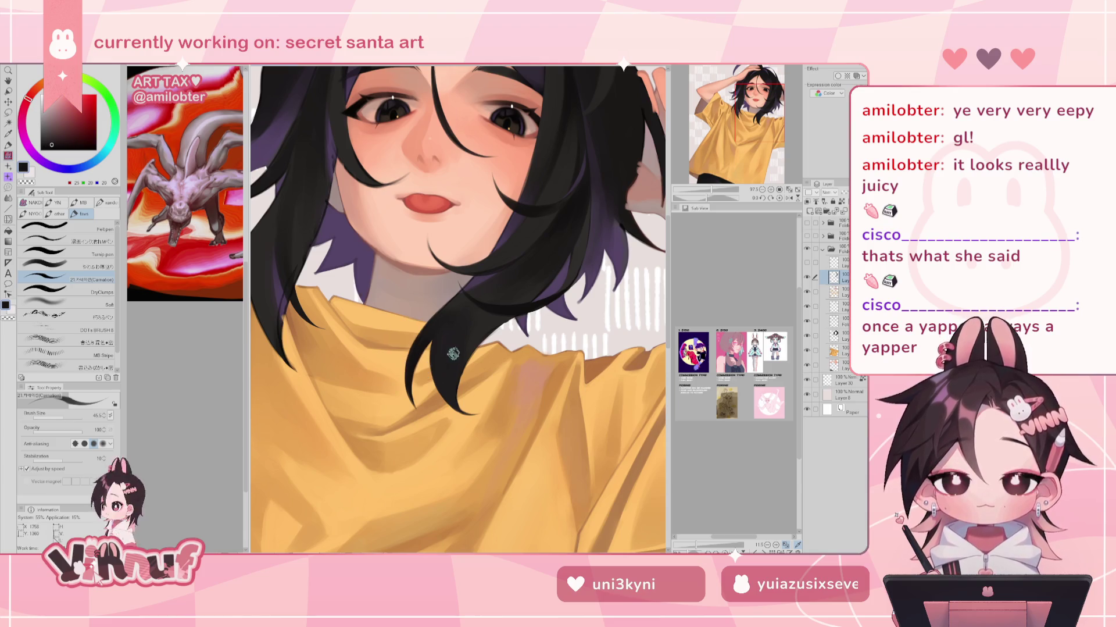
{"action": "key", "text": "h"}
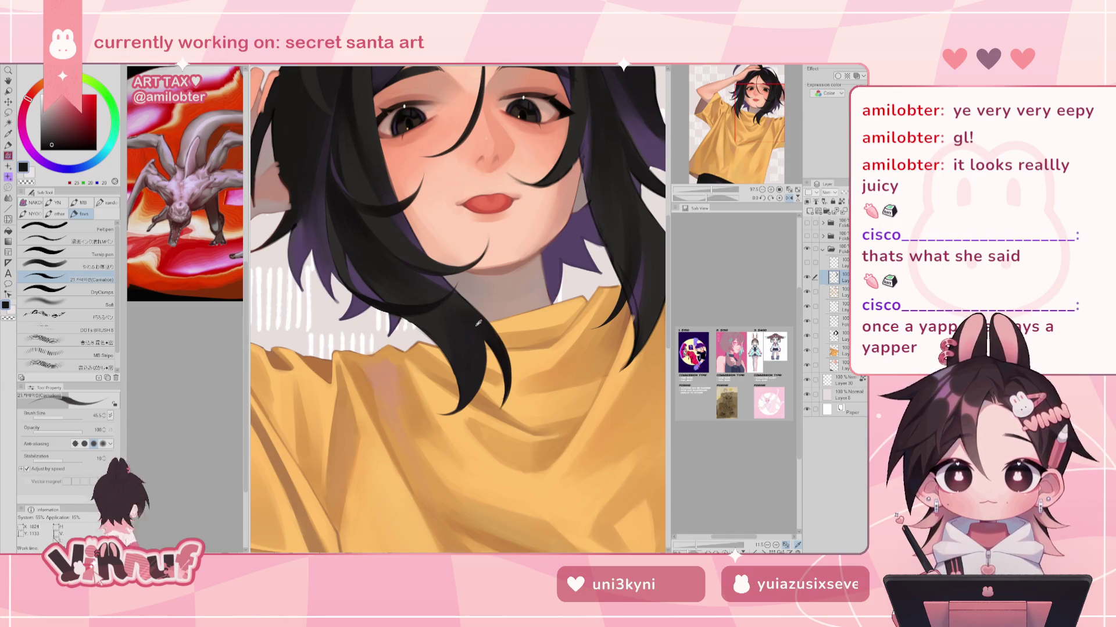
{"action": "left_click", "coordinate": [507, 361], "text": "alt"}
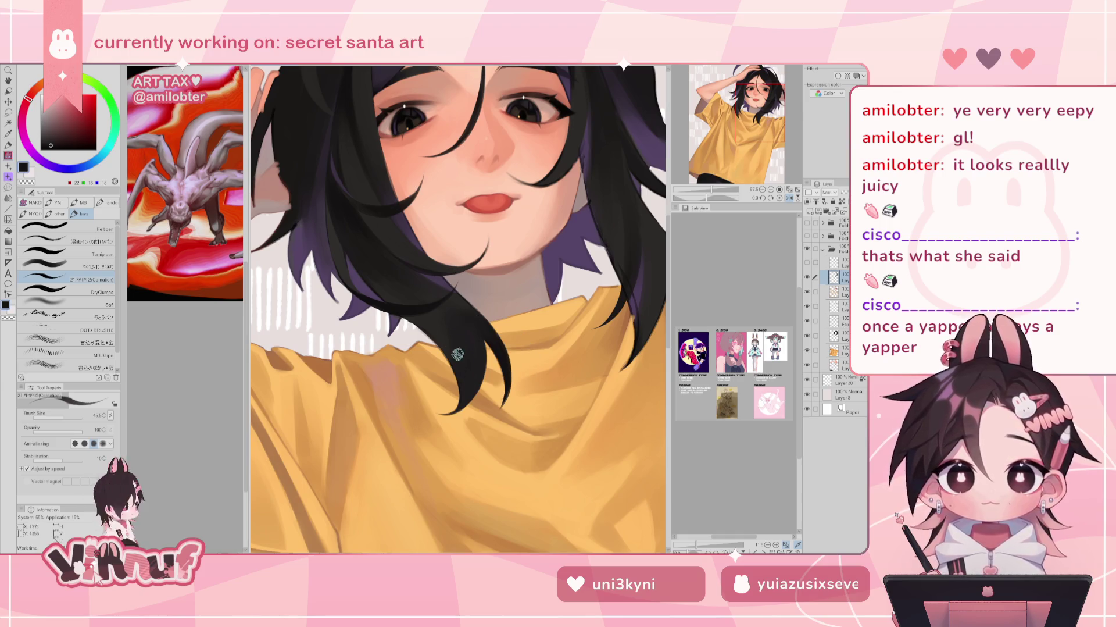
{"action": "key", "text": "h"}
Alternate between the soft thick-paint and Carnation brushes while sampling lighter and darker hair blacks
{"action": "key", "text": "b"}
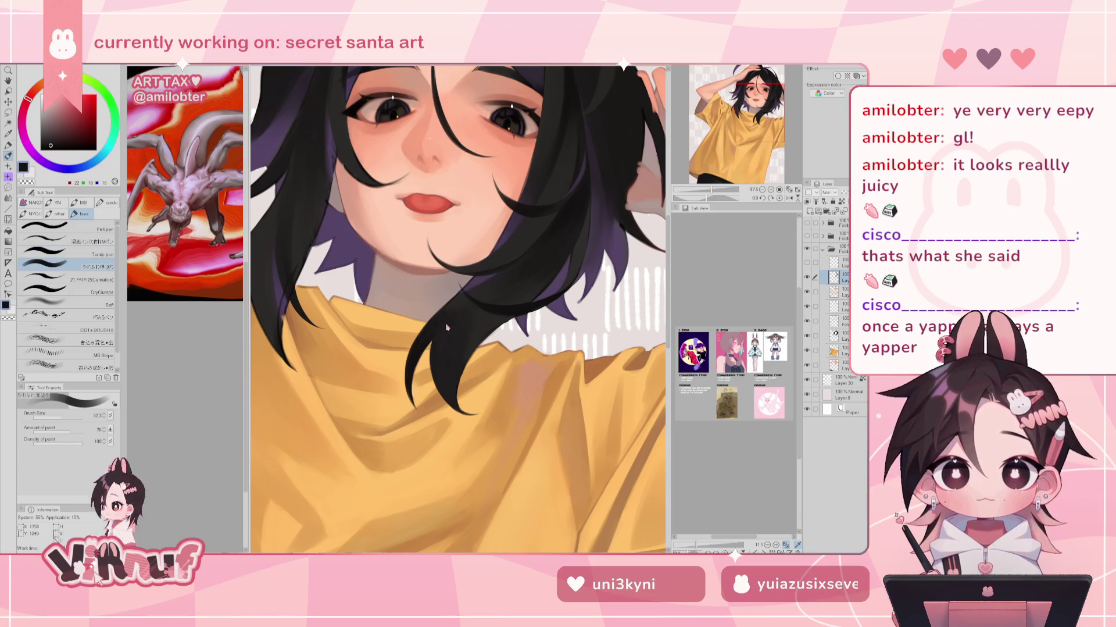
{"action": "left_click", "coordinate": [473, 309], "text": "alt"}
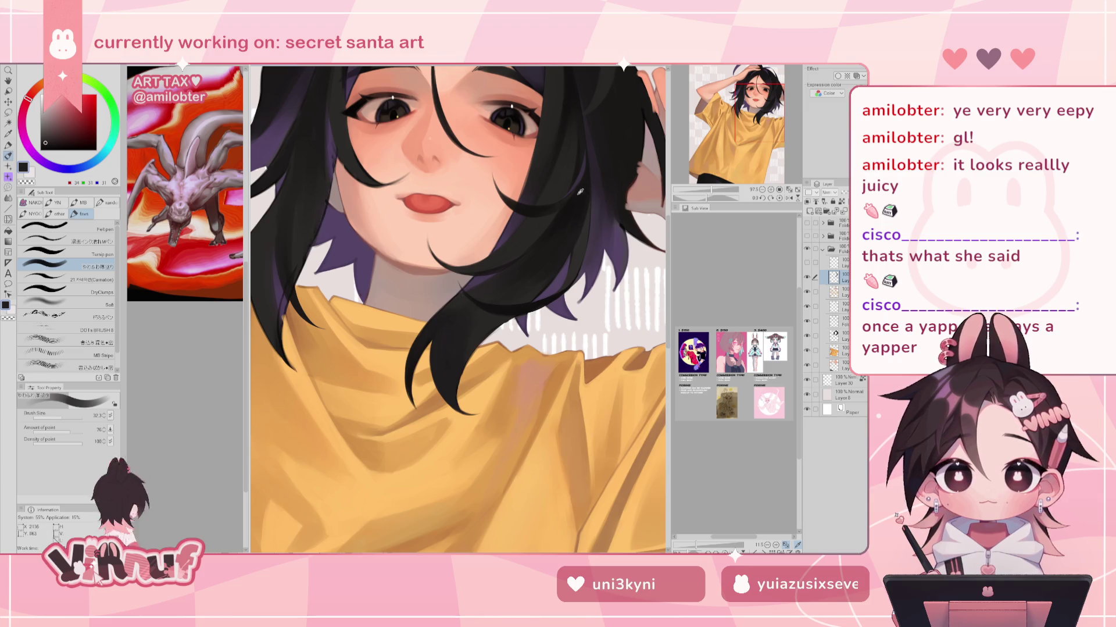
{"action": "left_click", "coordinate": [437, 320], "text": "alt"}
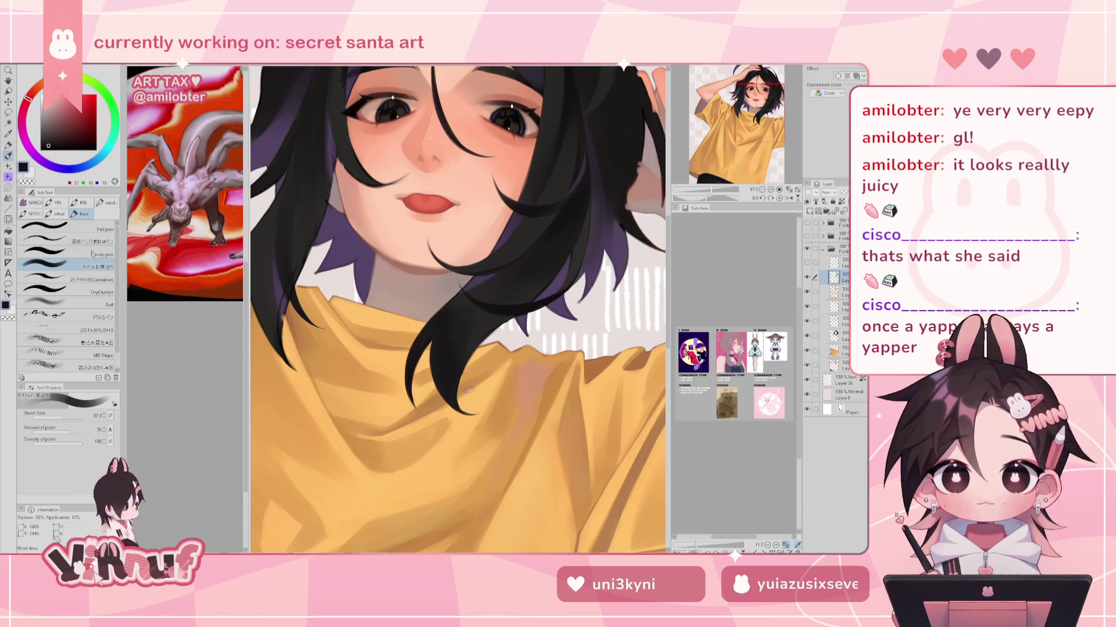
{"action": "left_click", "coordinate": [91, 278]}
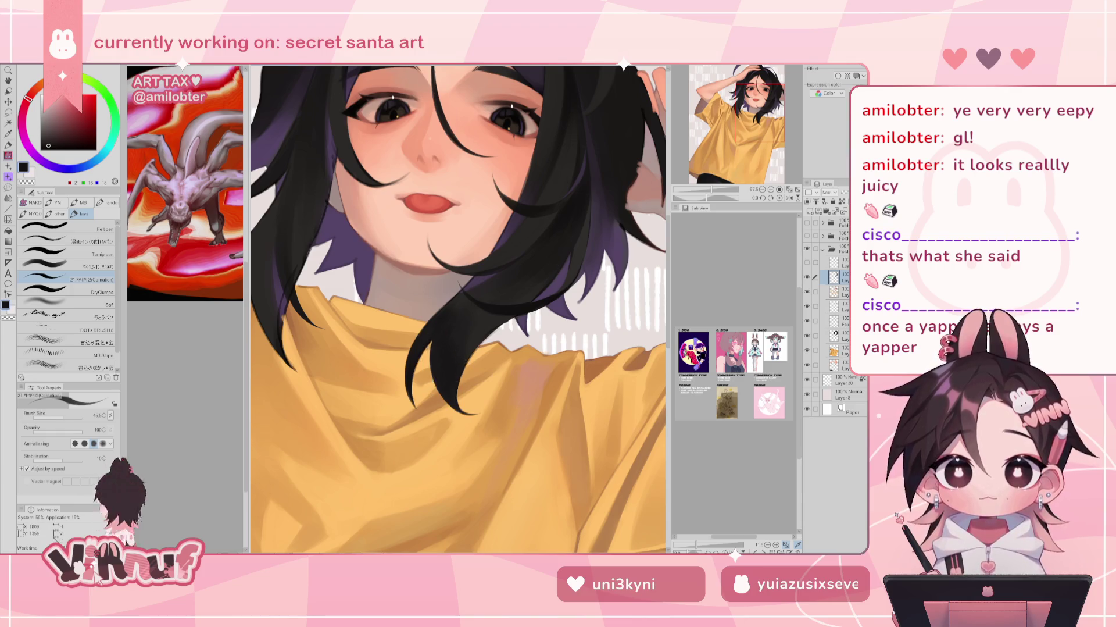
{"action": "left_click", "coordinate": [508, 260], "text": "alt"}
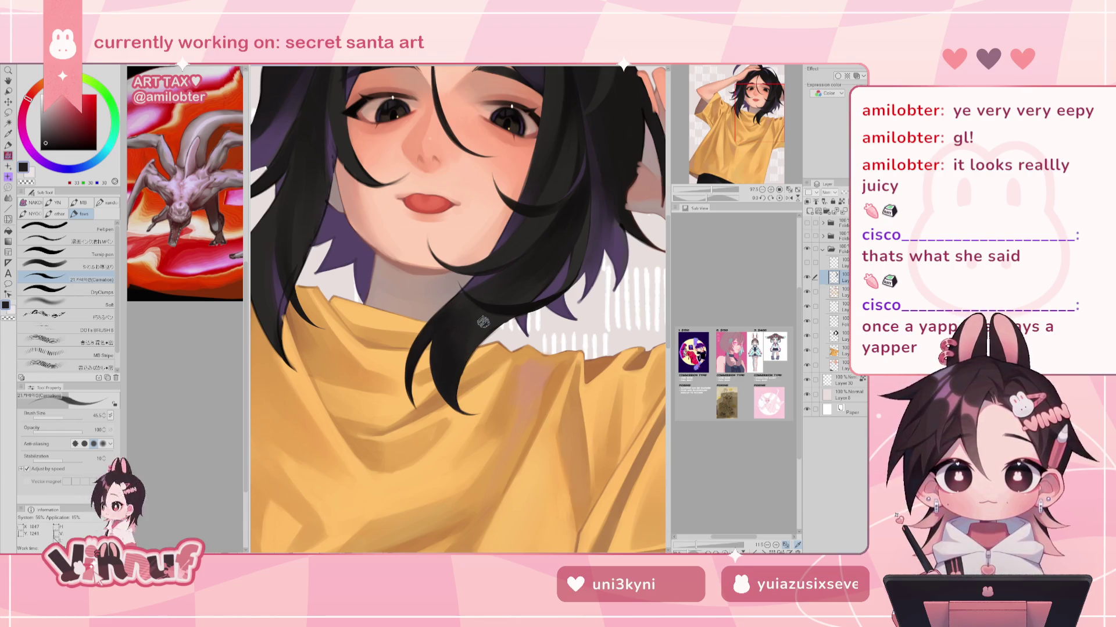
{"action": "left_click", "coordinate": [581, 187], "text": "alt"}
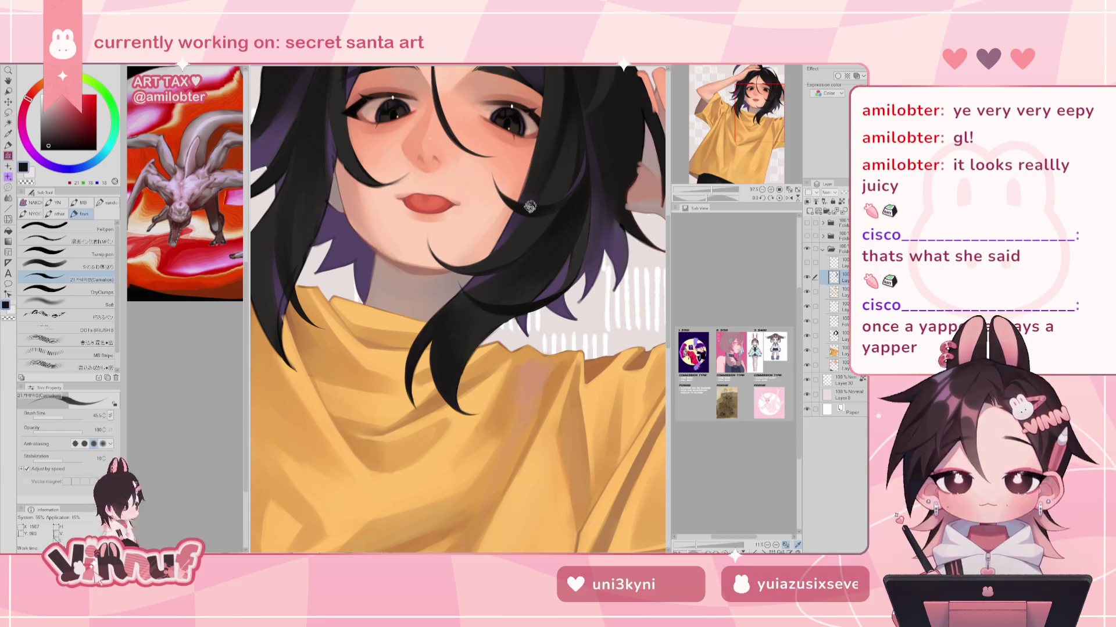
{"action": "left_click_drag", "start_coordinate": [612, 157], "coordinate": [560, 218]}
{"action": "left_click", "coordinate": [518, 144], "text": "alt"}
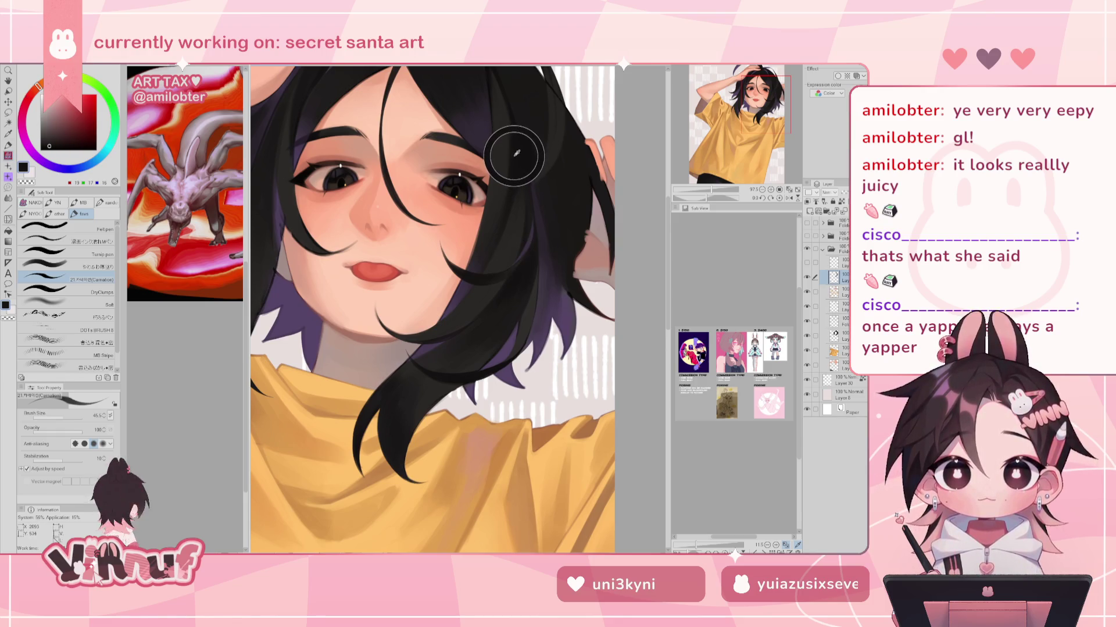
Pan to show the head and yellow shirt, flip horizontally and rotate the view about 62.5°
{"action": "left_click_drag", "start_coordinate": [521, 146], "coordinate": [517, 219]}
{"action": "scroll", "coordinate": [517, 219], "scroll_direction": "down", "scroll_amount": 3}
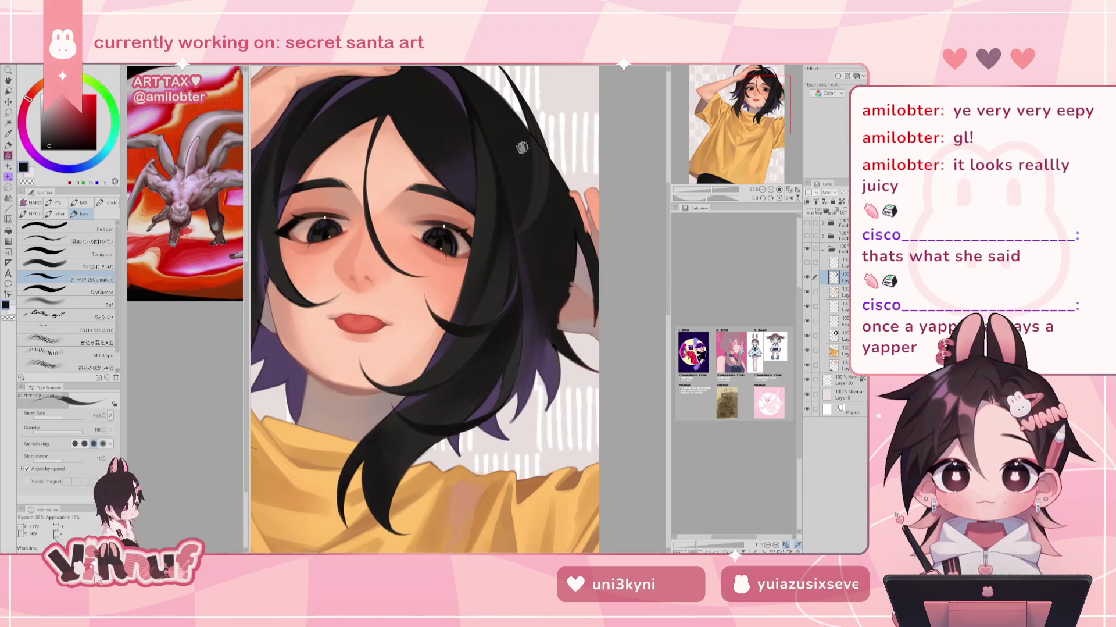
{"action": "left_click_drag", "start_coordinate": [470, 159], "coordinate": [494, 156]}
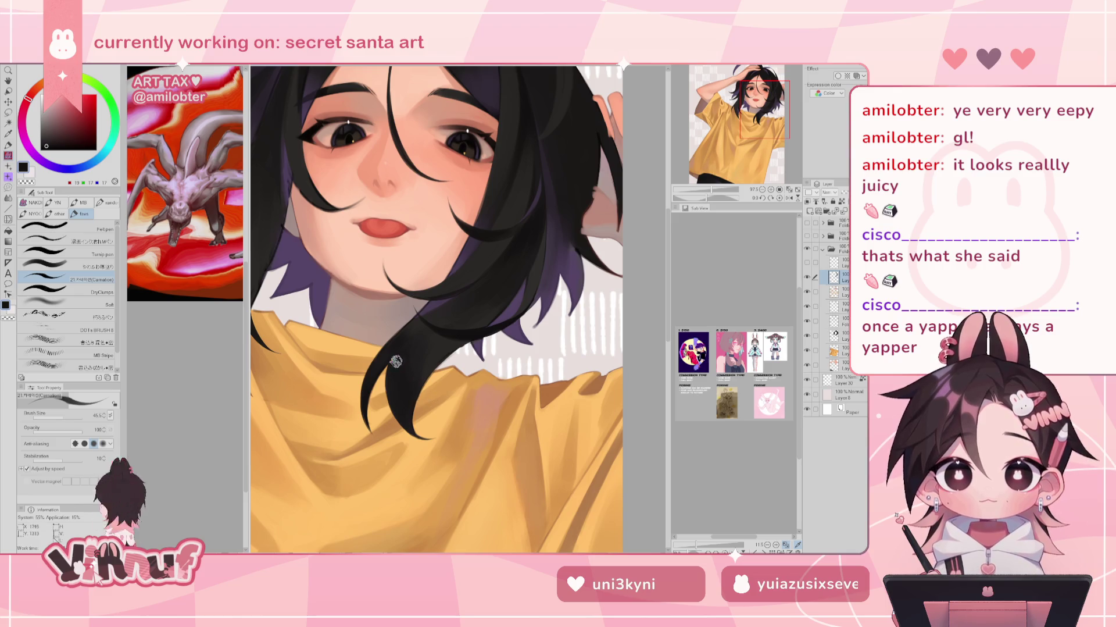
{"action": "key", "text": "h"}
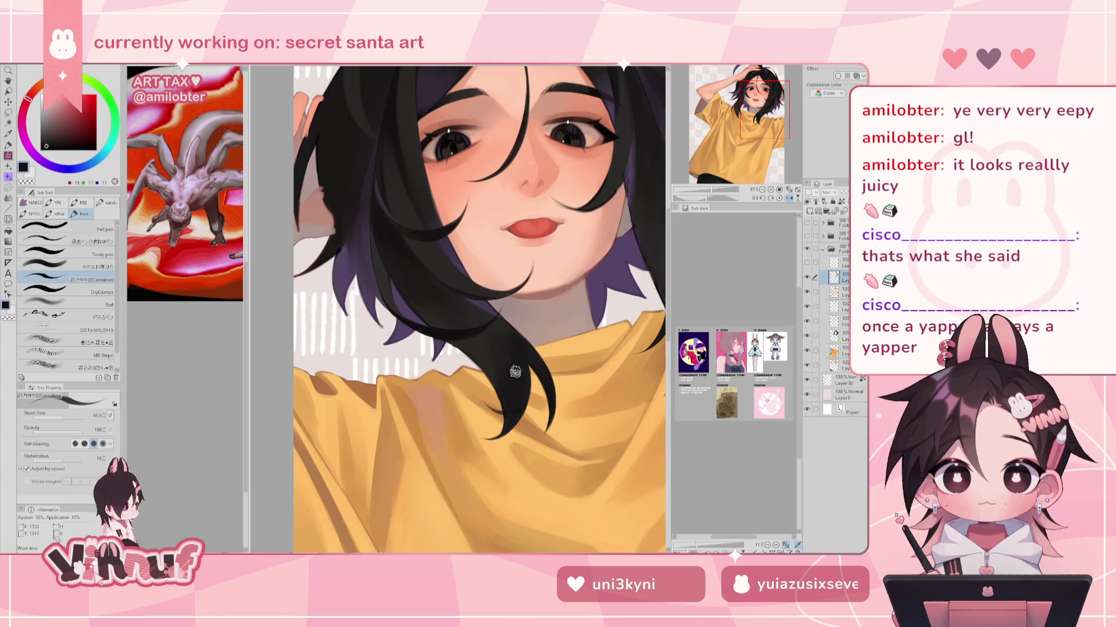
{"action": "left_click_drag", "start_coordinate": [477, 290], "coordinate": [524, 244]}
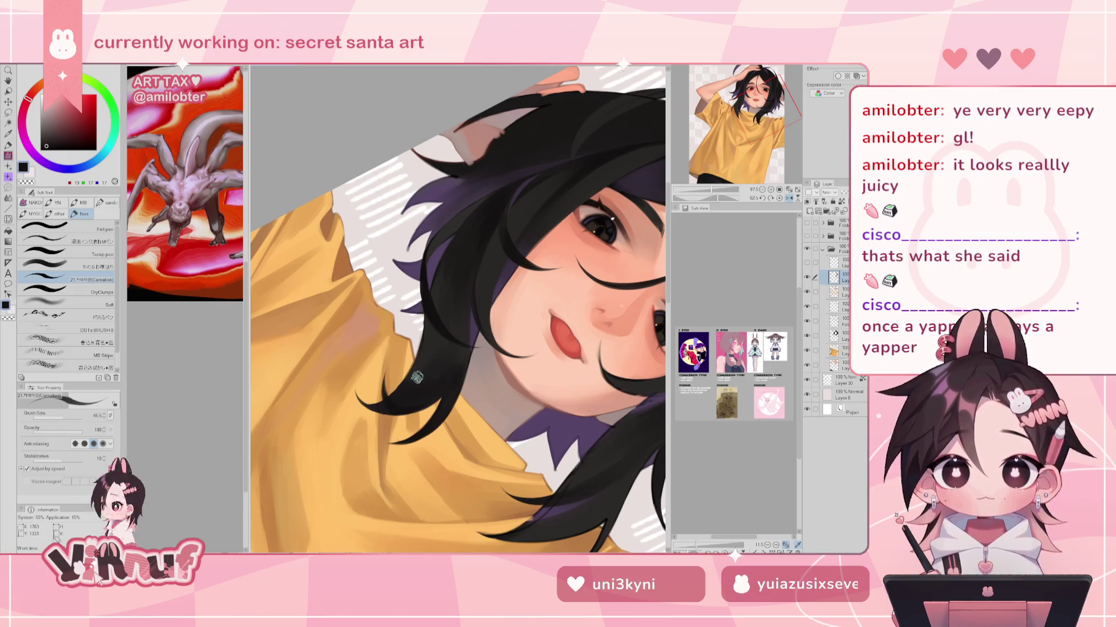
Pick dark purple from the hair and zoom in to 178% on the strand tips
{"action": "key", "text": "h"}
{"action": "key", "text": "h"}
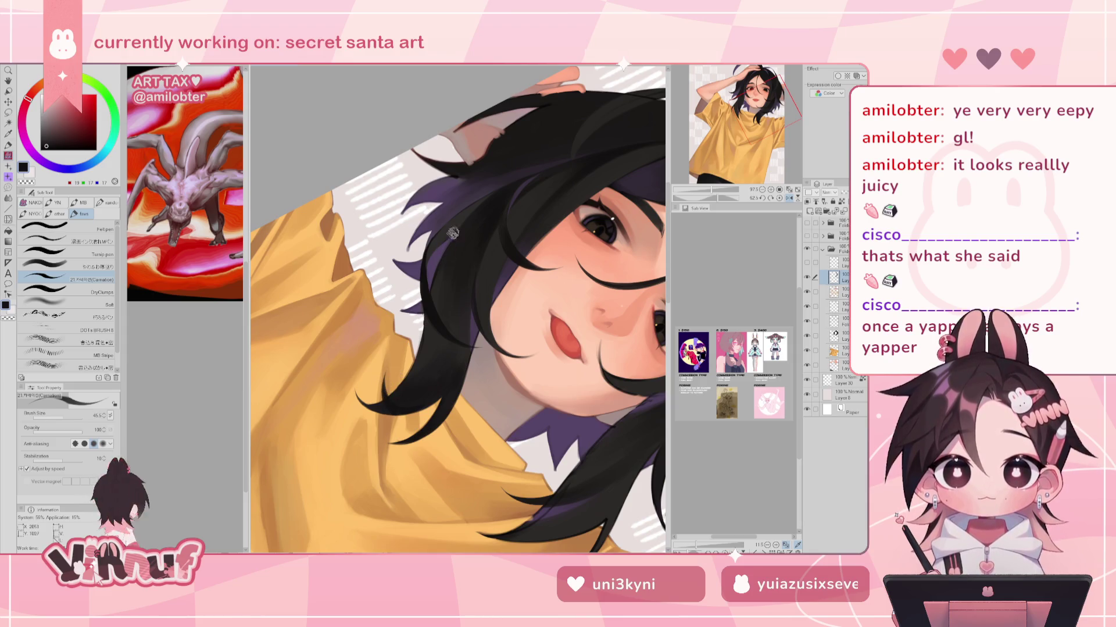
{"action": "left_click", "coordinate": [492, 283], "text": "alt"}
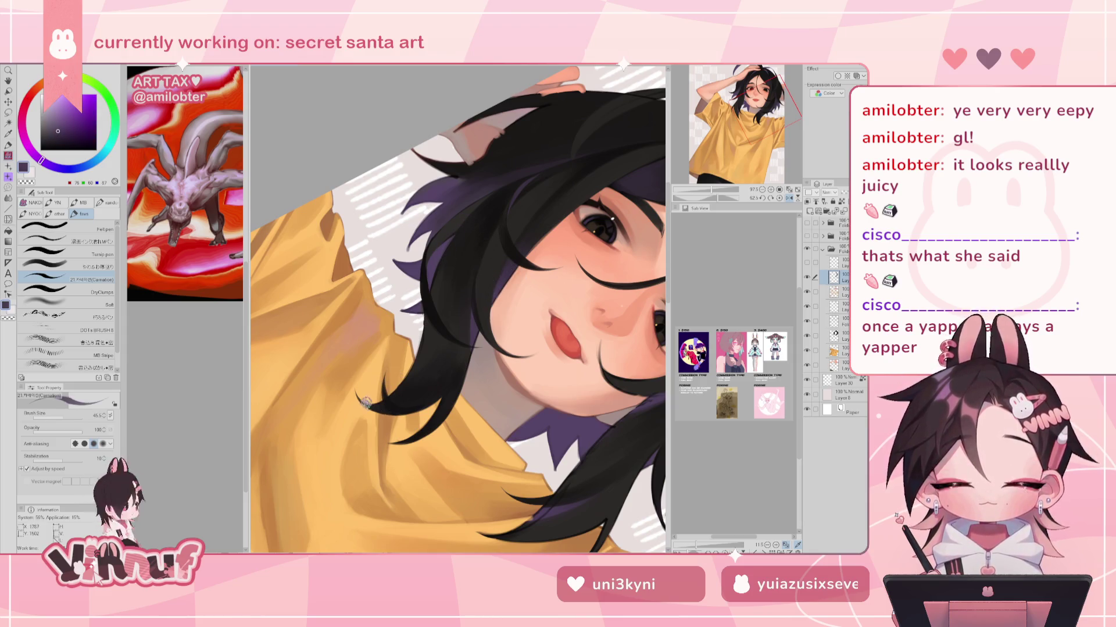
{"action": "scroll", "coordinate": [374, 395], "scroll_direction": "up", "scroll_amount": 5}
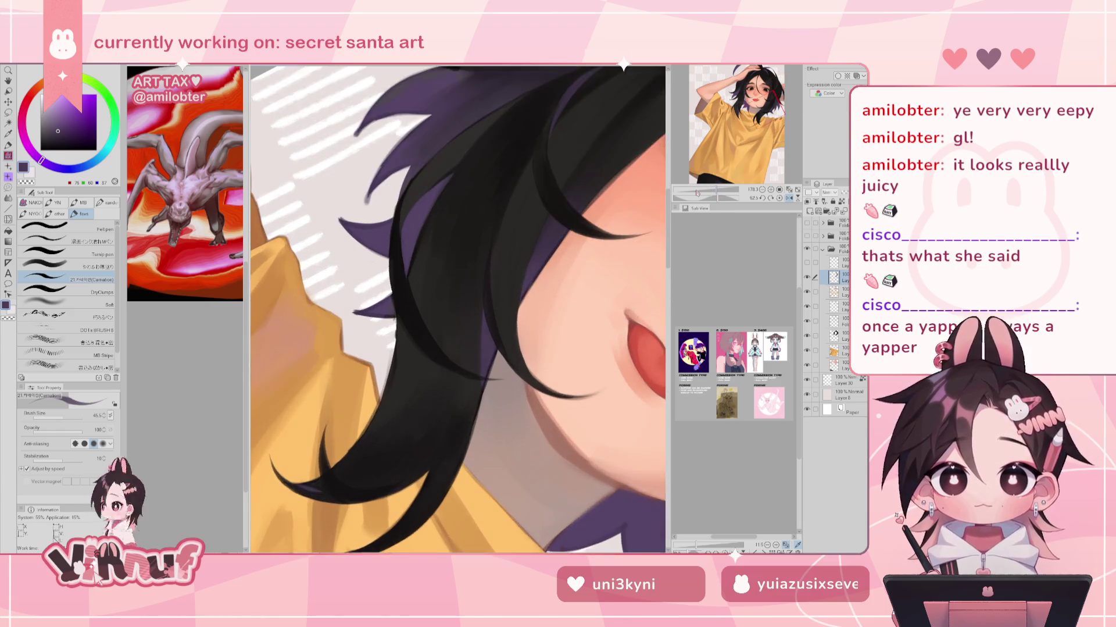
{"action": "key", "text": "j"}
{"action": "left_click", "coordinate": [373, 395], "text": "alt"}
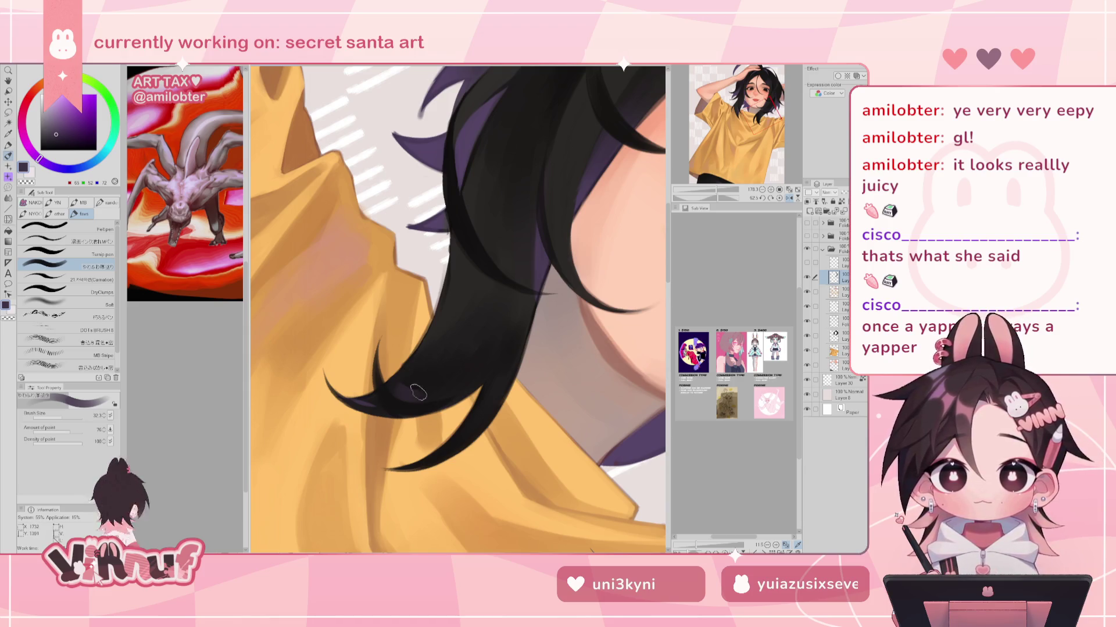
{"action": "key", "text": "h"}
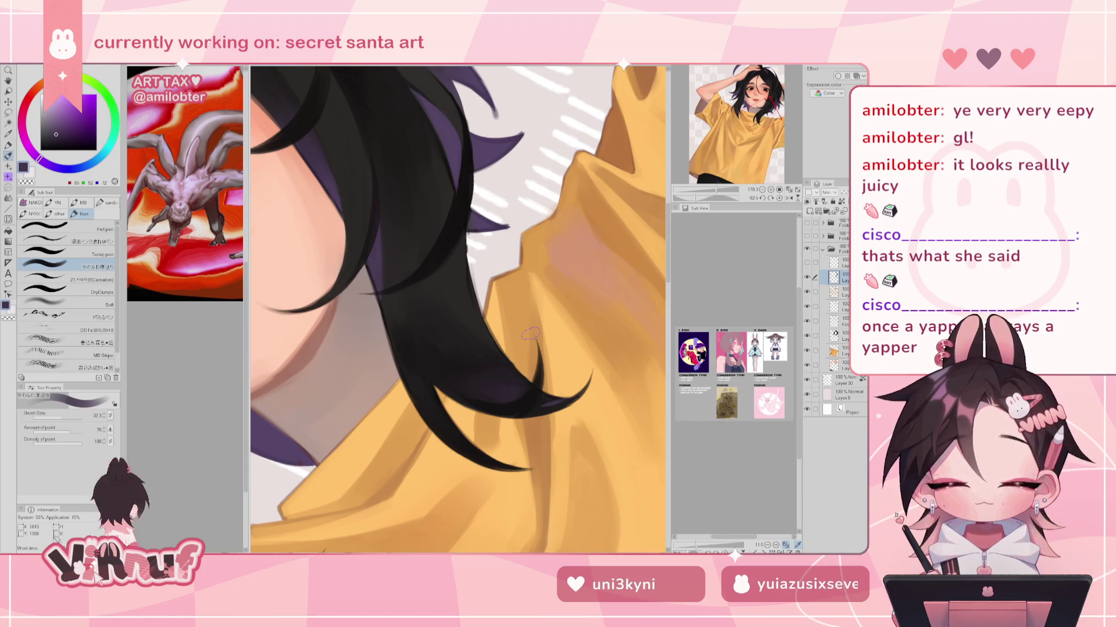
Shrink the brush to size 10 and sample near-black to sharpen the strand tips
{"action": "key", "text": "bracketleft"}
{"action": "key", "text": "h"}
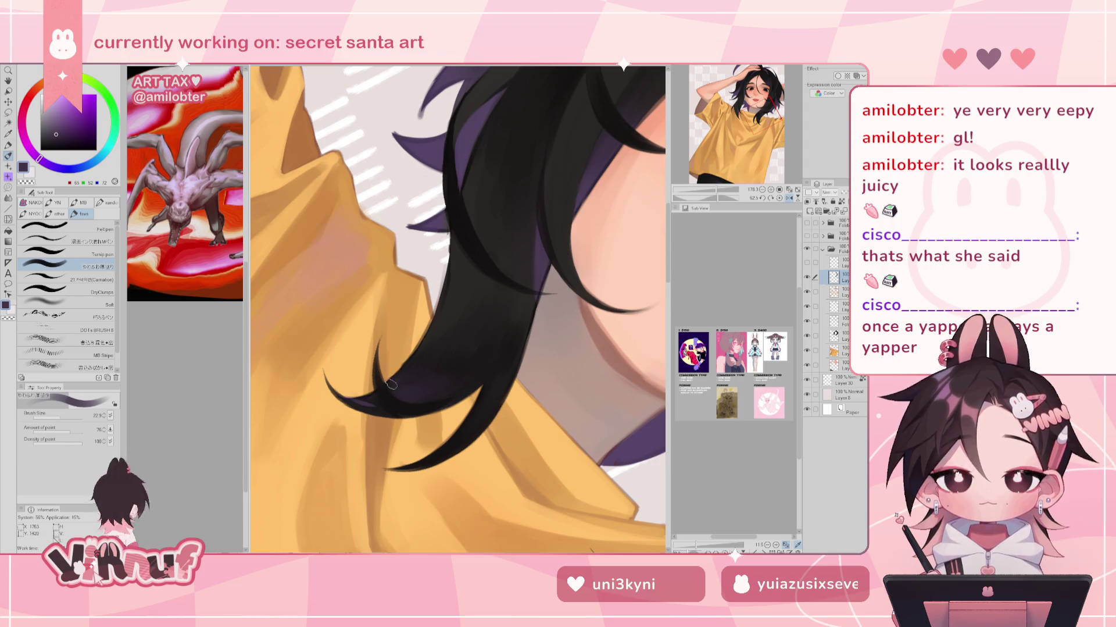
{"action": "key", "text": "bracketleft"}
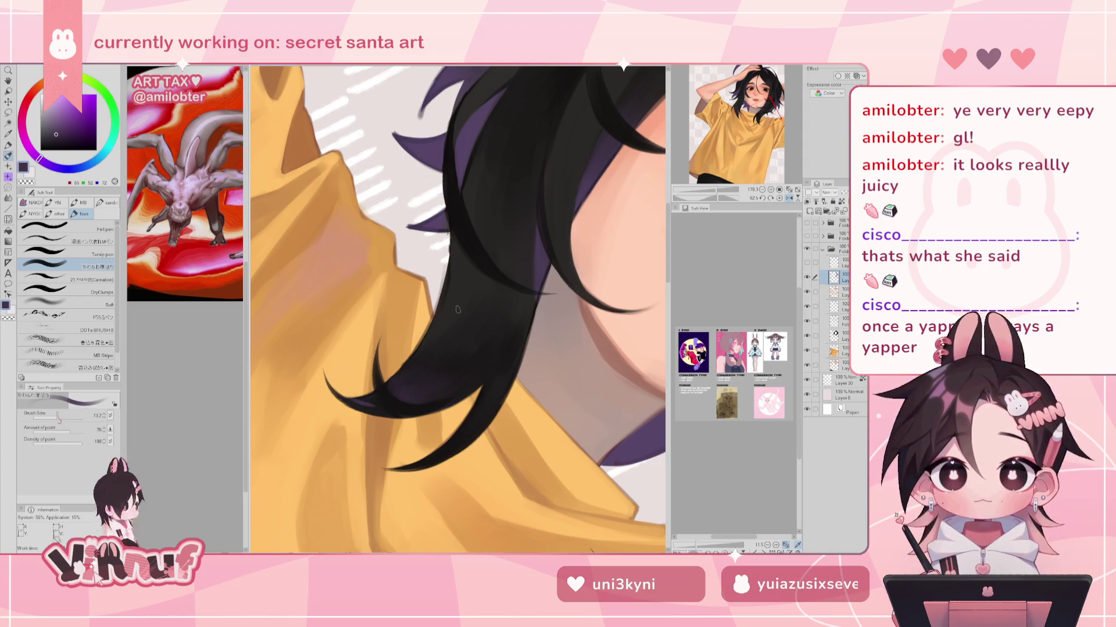
{"action": "key", "text": "bracketleft"}
{"action": "key", "text": "bracketleft"}
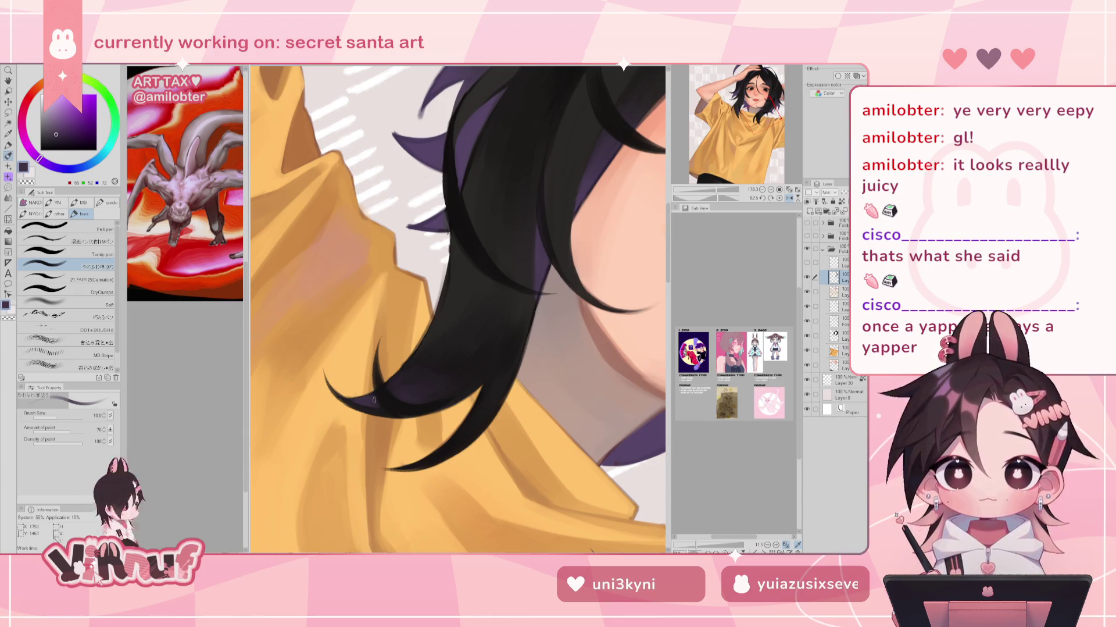
{"action": "left_click", "coordinate": [381, 382], "text": "alt"}
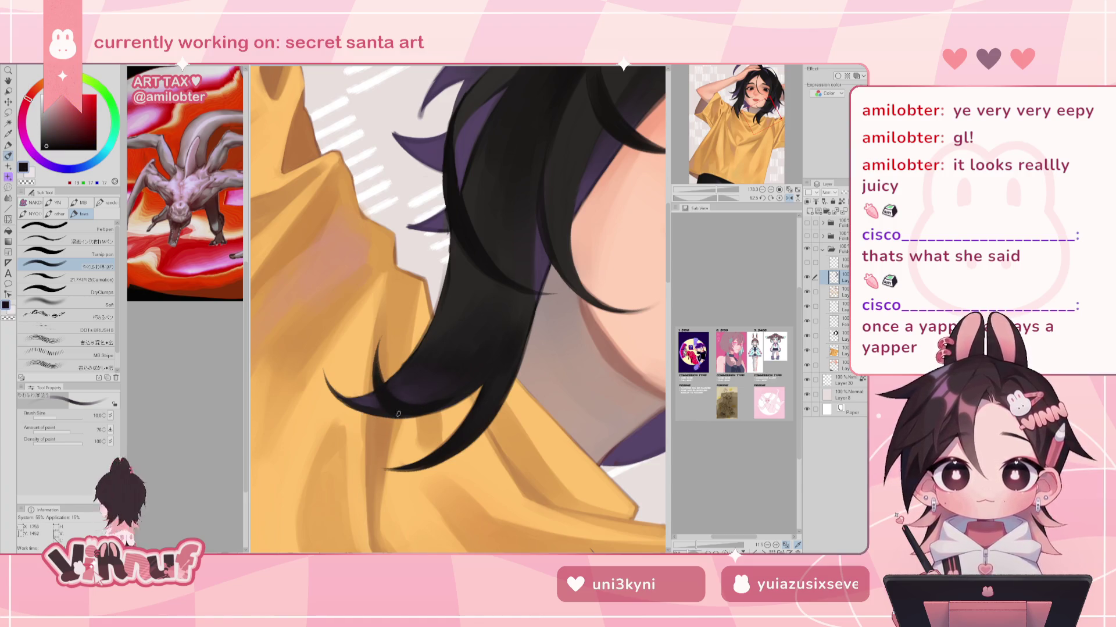
Unflip the view, reset the rotation and zoom to show the whole figure and shirt
{"action": "key", "text": "h"}
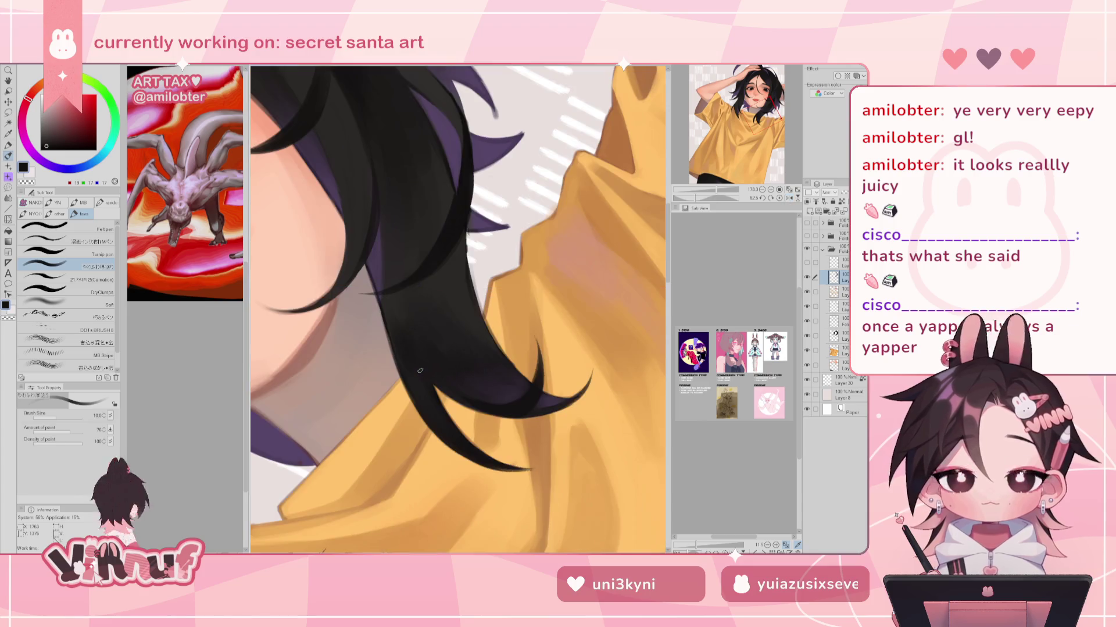
{"action": "left_click", "coordinate": [780, 198]}
{"action": "left_click_drag", "start_coordinate": [717, 190], "coordinate": [716, 190]}
{"action": "mouse_move", "coordinate": [754, 104]}
{"action": "left_mouse_down"}
{"action": "mouse_move", "coordinate": [759, 93]}
{"action": "mouse_move", "coordinate": [751, 98]}
{"action": "left_mouse_up"}
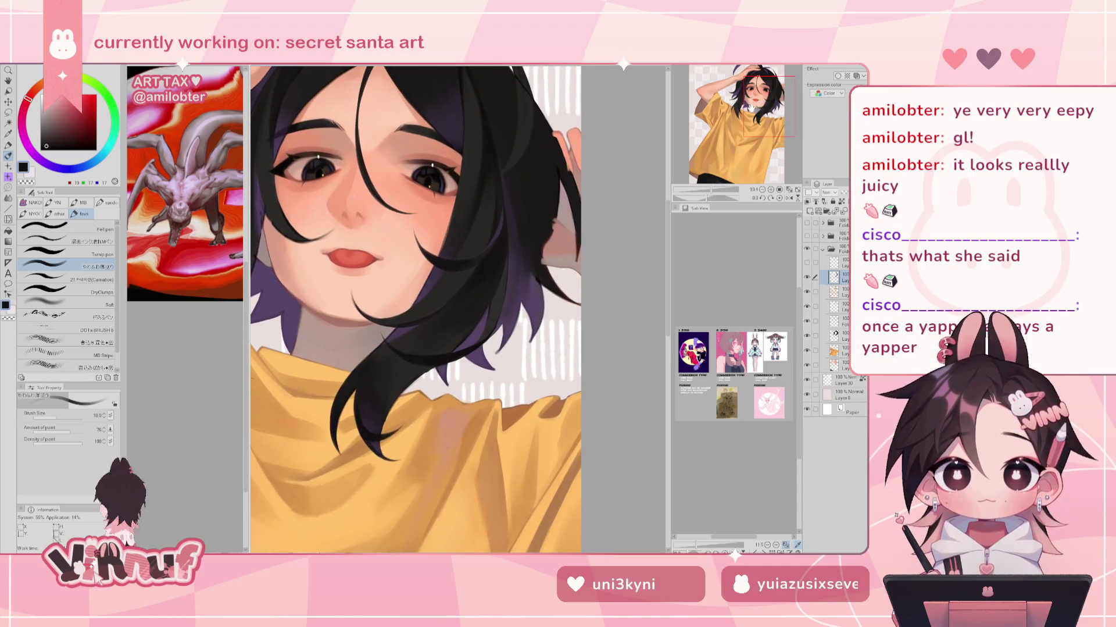